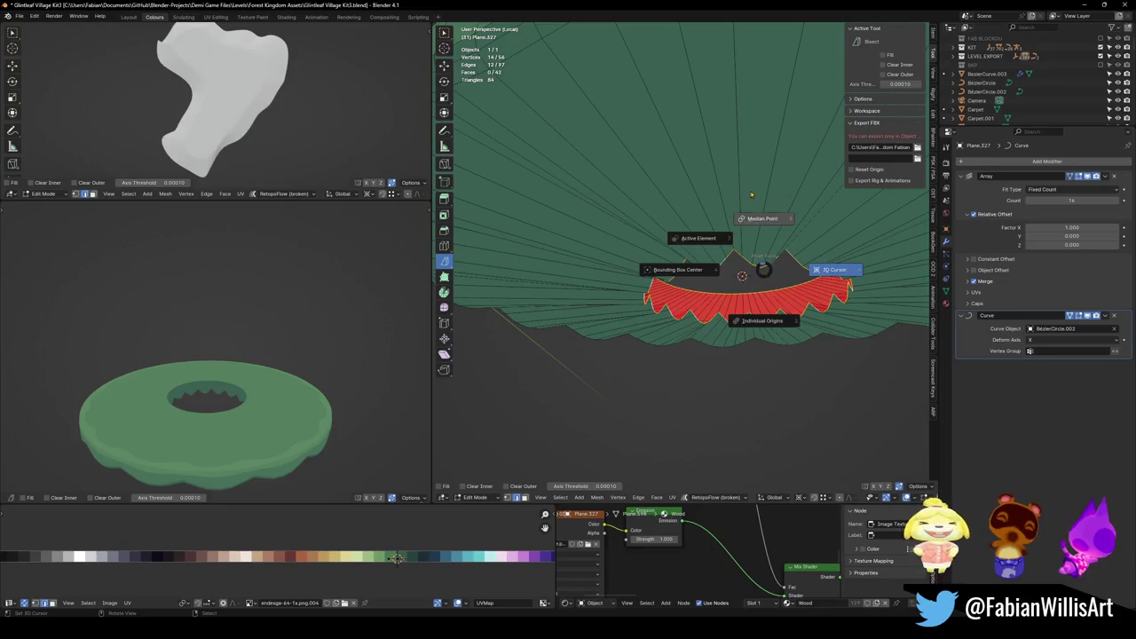
# Edge-slide the inner edge loop unclamped toward the disc's centre.
pyautogui.press('g')
pyautogui.press('g')
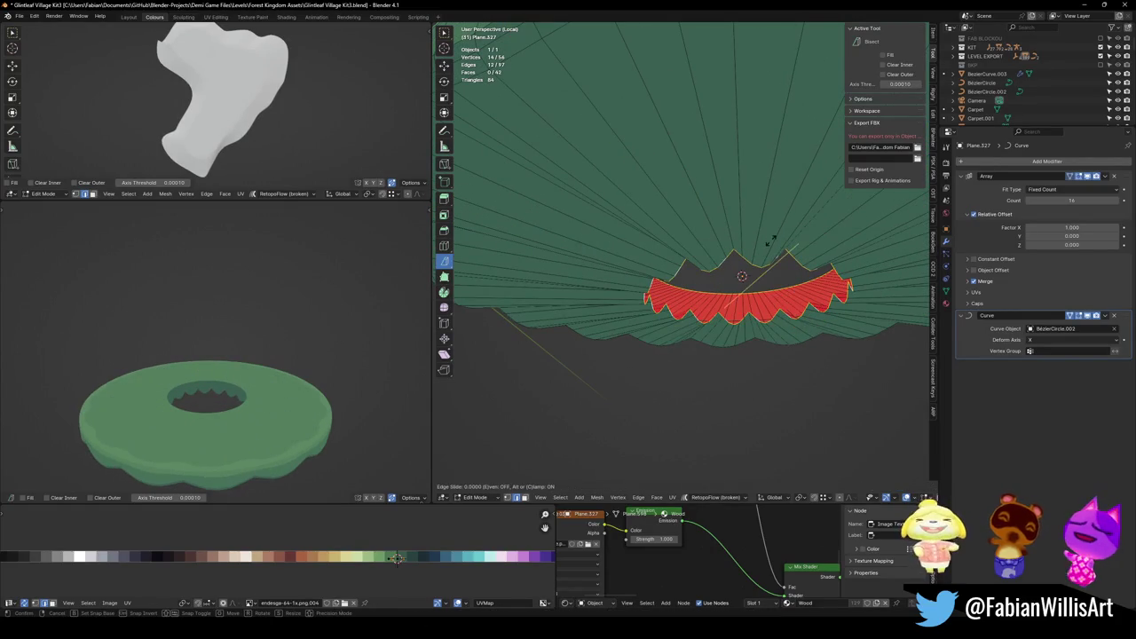
pyautogui.press('c')
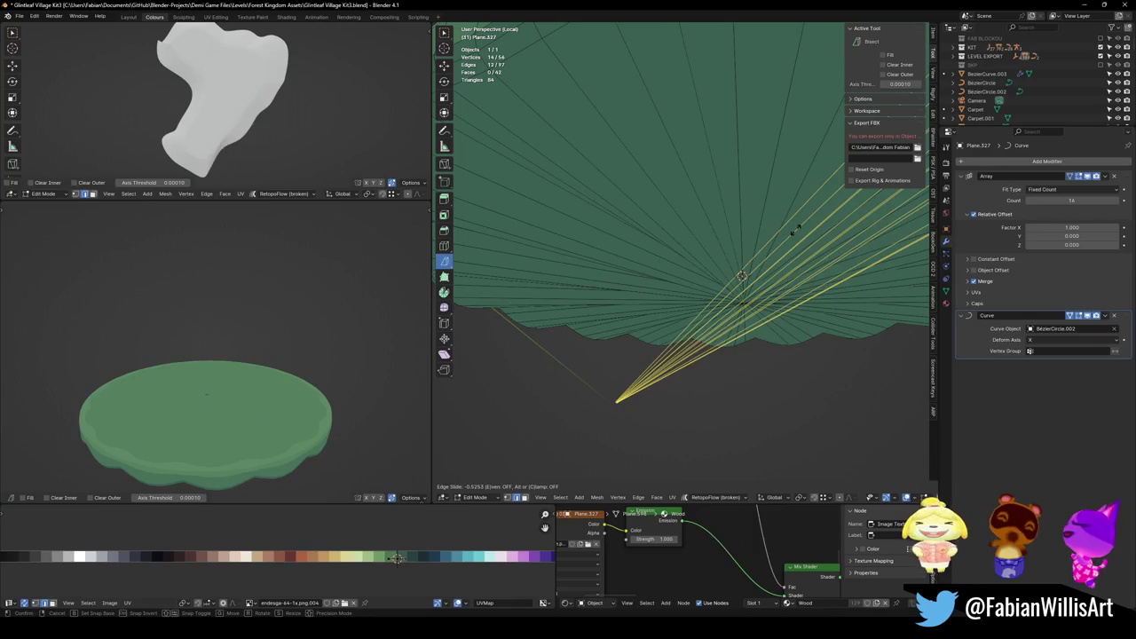
pyautogui.click(795, 229)
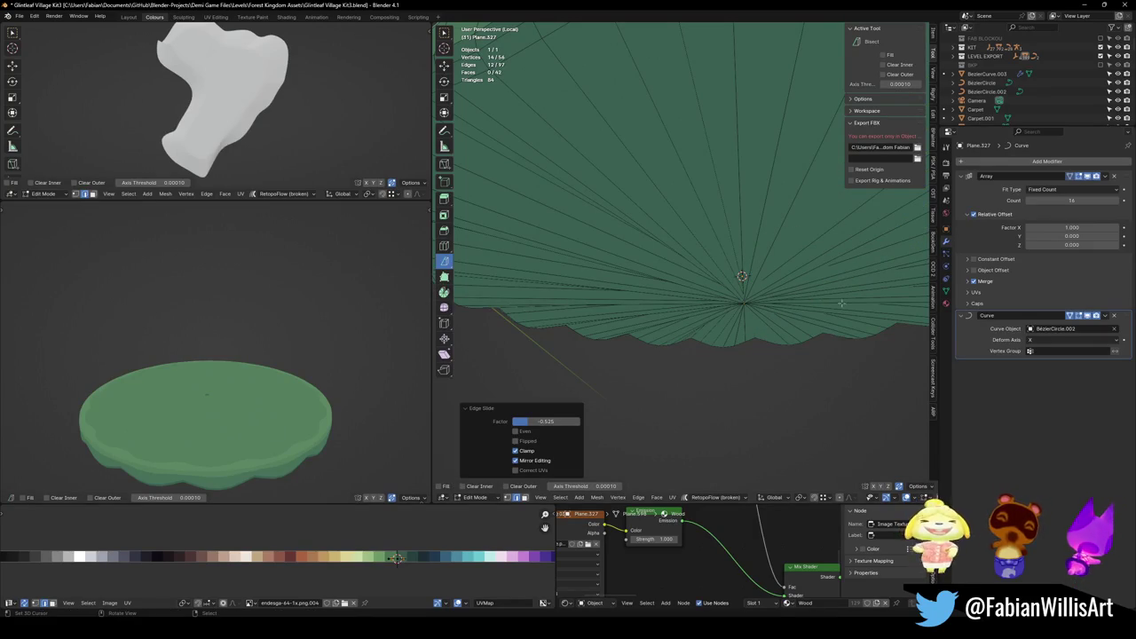
pyautogui.press('KP_7')
pyautogui.press('KP_Decimal')
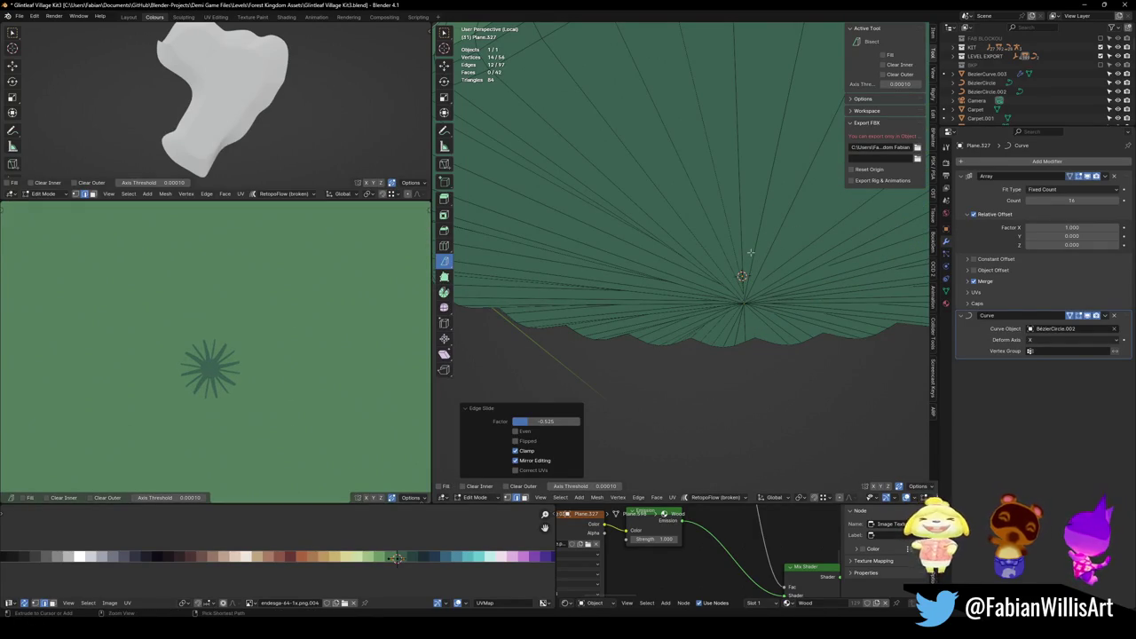
pyautogui.hotkey('alt', 'a')
pyautogui.moveTo(750, 253); pyautogui.dragTo(600, 297)
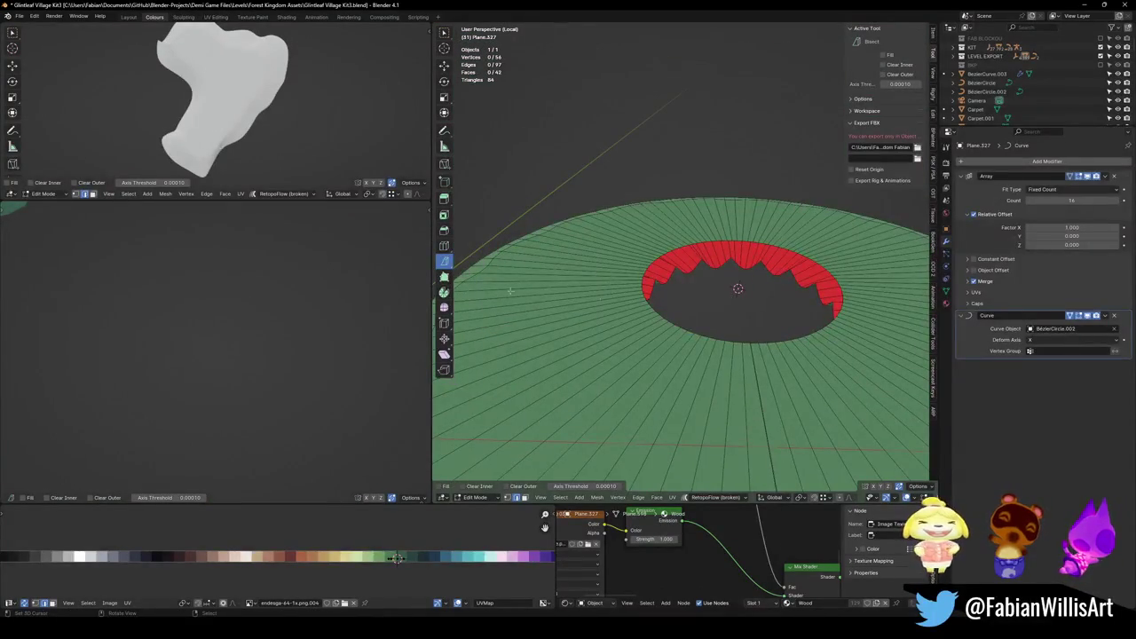
pyautogui.scroll(-6, 192, 256)
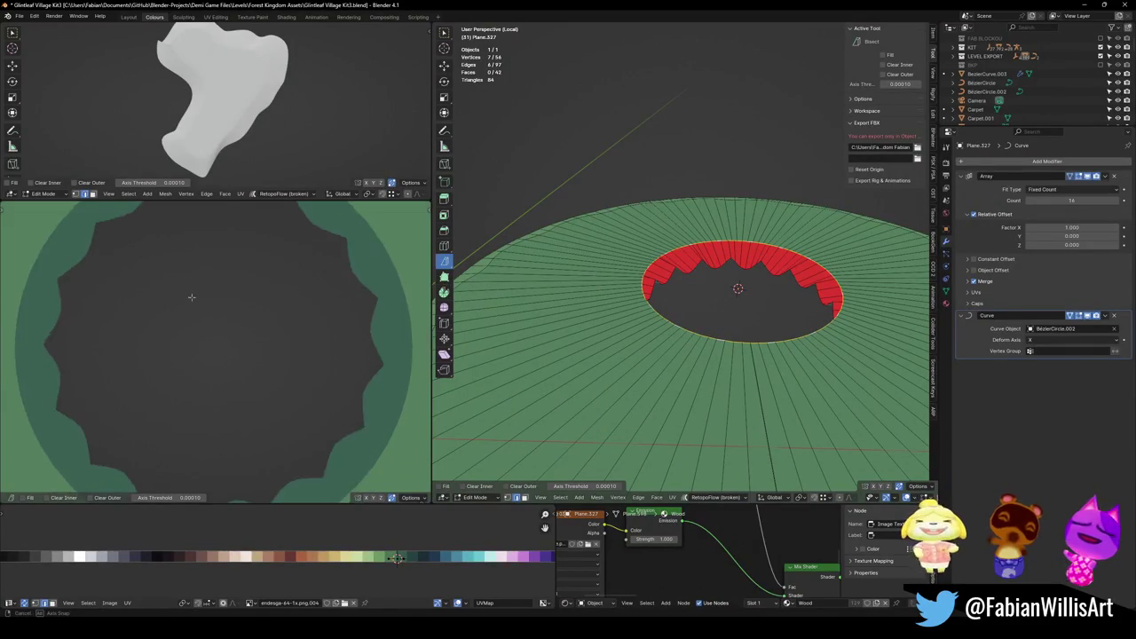
# Slide the remaining rim edge loops inward until the hole closes, then return to Object Mode.
pyautogui.press('g')
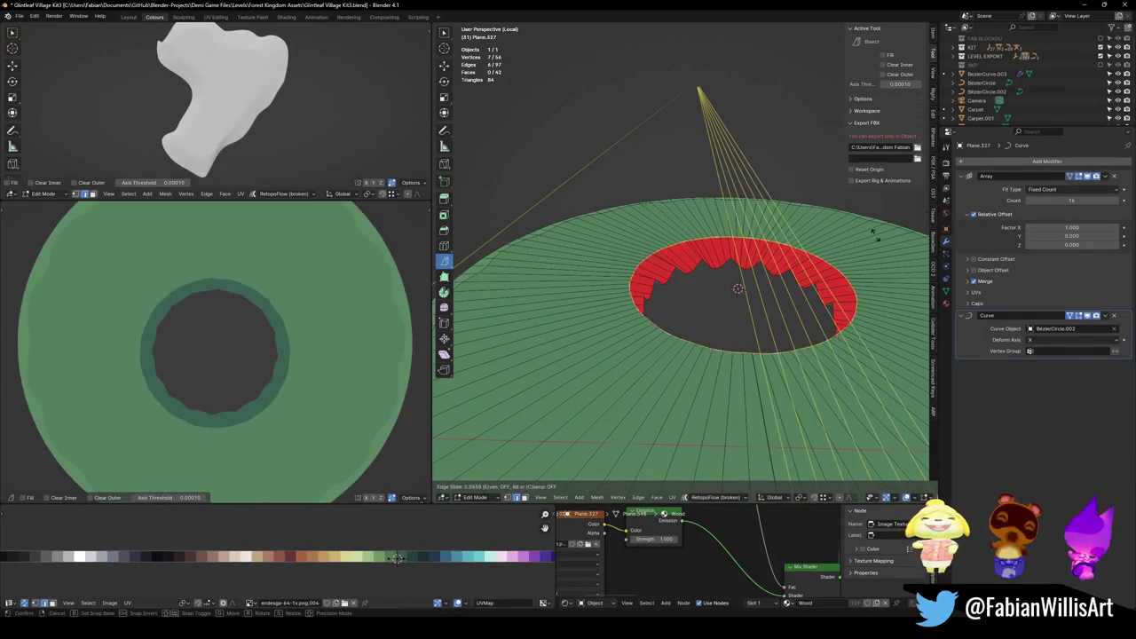
pyautogui.press('Escape')
pyautogui.scroll(-4, 522, 76)
pyautogui.press('g')
pyautogui.press('g')
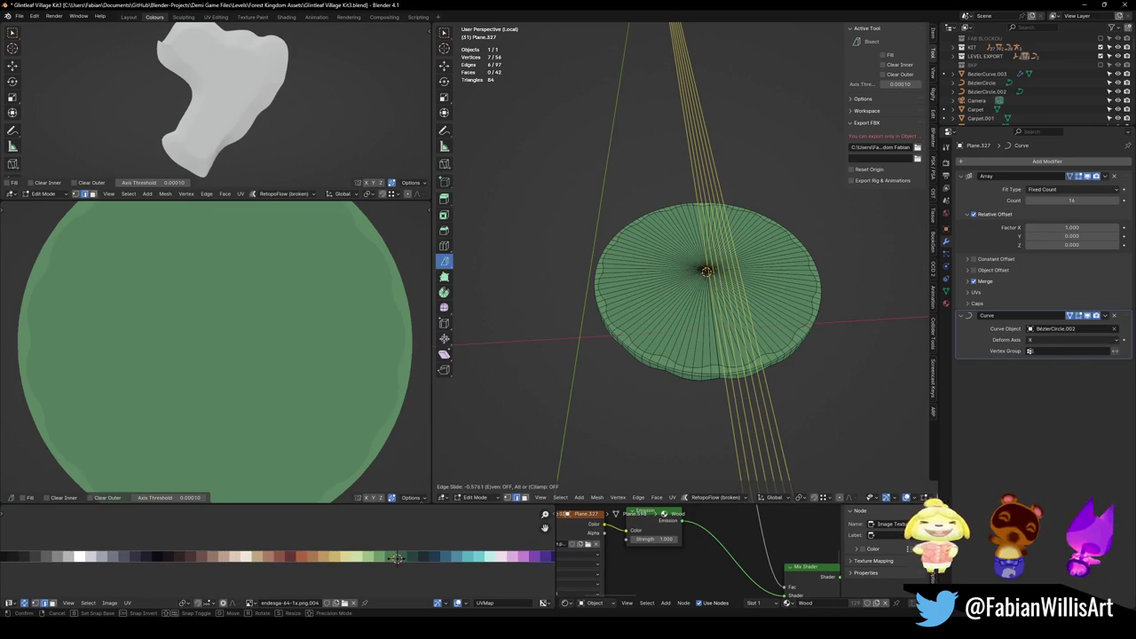
pyautogui.click(707, 270)
pyautogui.scroll(5, 707, 271)
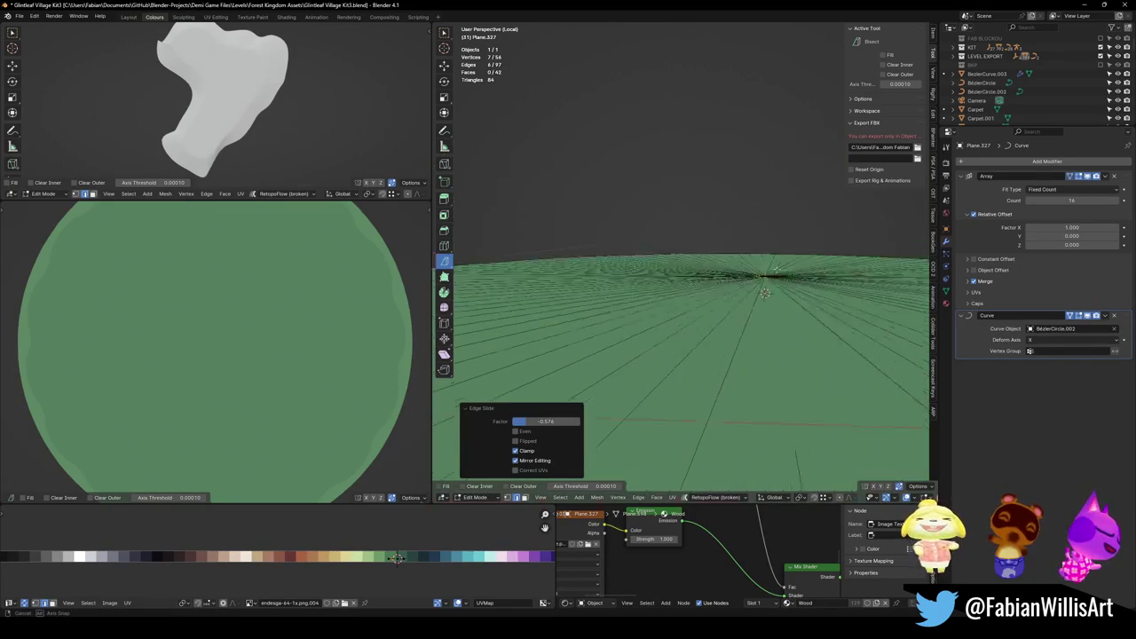
pyautogui.press('g')
pyautogui.press('g')
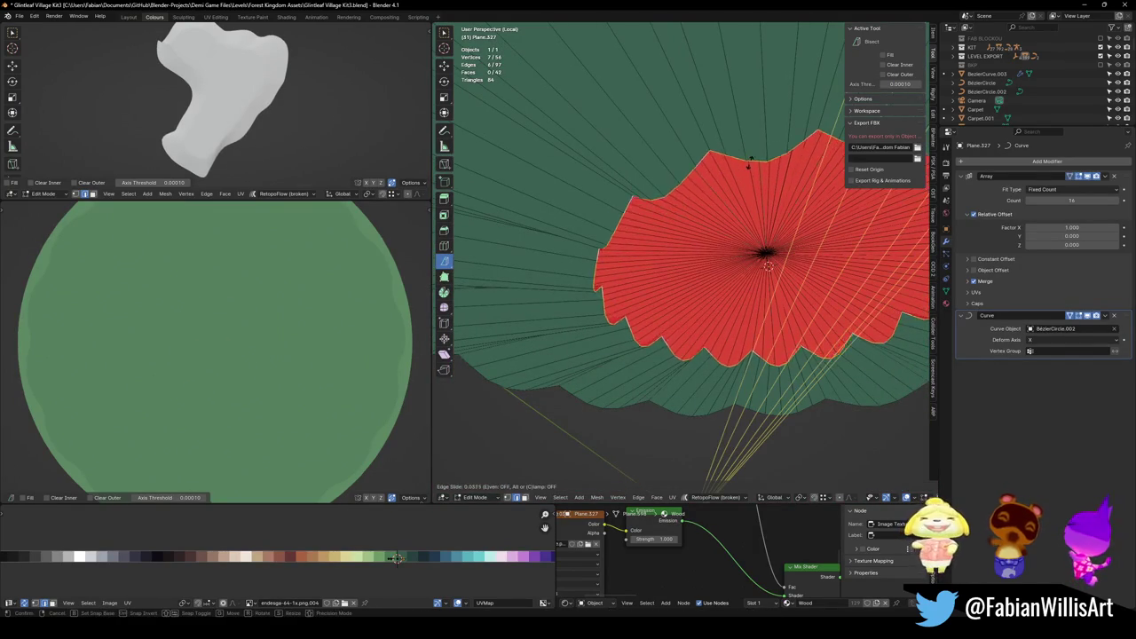
pyautogui.click(748, 93)
pyautogui.scroll(-2, 267, 380)
pyautogui.moveTo(266, 380)
pyautogui.mouseDown()
pyautogui.moveTo(254, 241)
pyautogui.moveTo(263, 360)
pyautogui.mouseUp()
pyautogui.scroll(-3, 745, 257)
pyautogui.moveTo(746, 257)
pyautogui.mouseDown()
pyautogui.moveTo(752, 283)
pyautogui.moveTo(781, 311)
pyautogui.moveTo(764, 291)
pyautogui.moveTo(718, 279)
pyautogui.mouseUp()
pyautogui.press('Tab')
pyautogui.scroll(5, 757, 283)
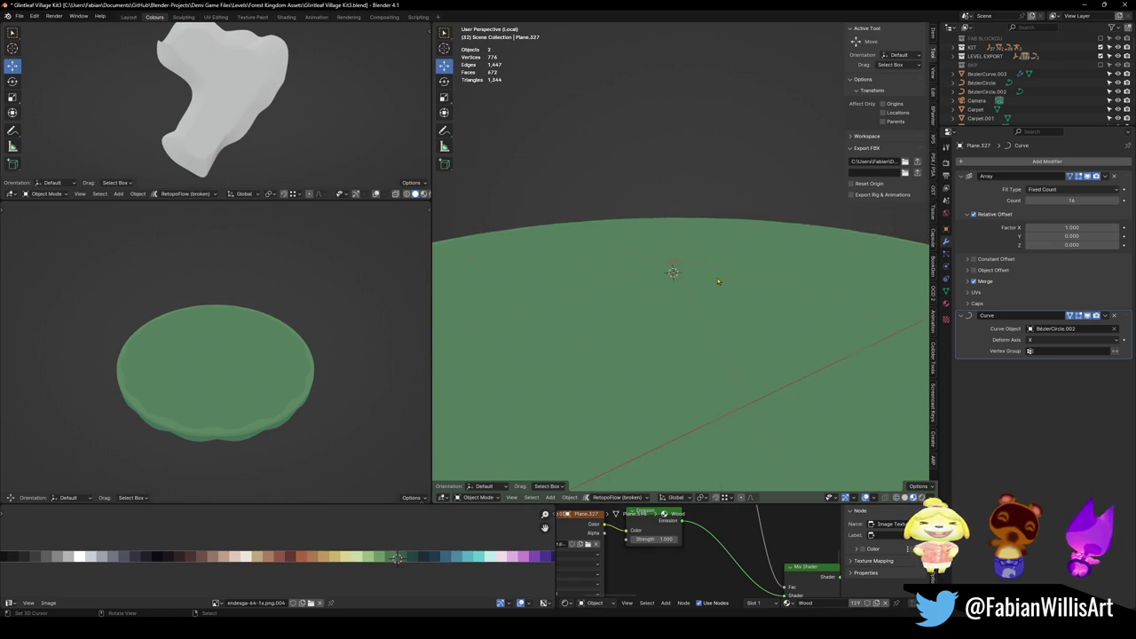
# In the disc's Array modifier Merge panel, turn off merging of First and Last Copies.
pyautogui.scroll(2, 718, 279)
pyautogui.press('Tab')
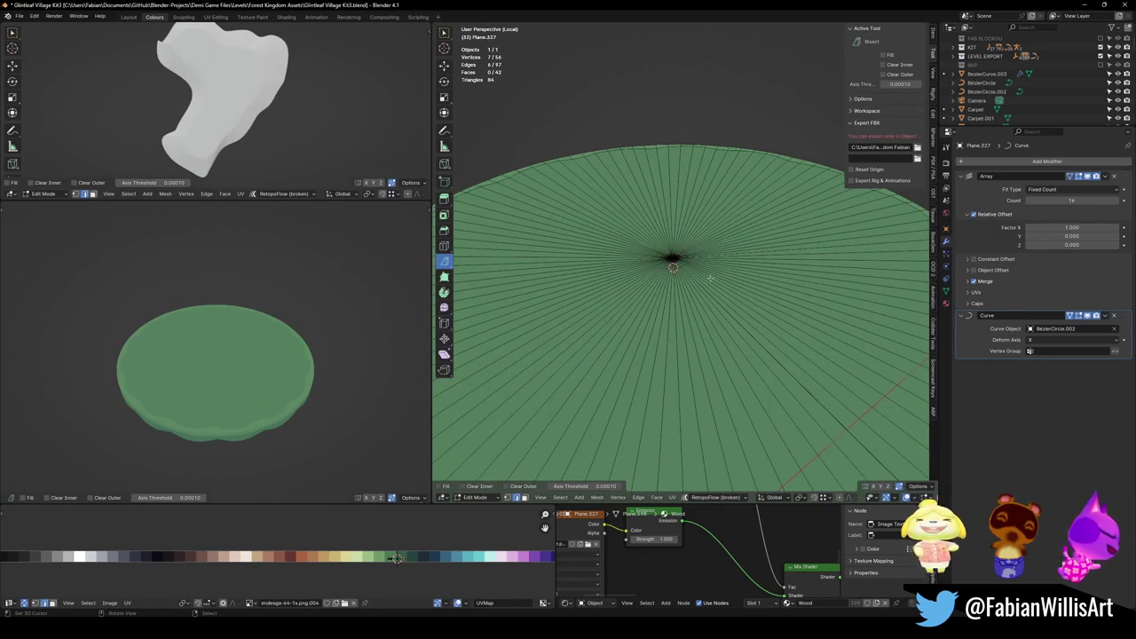
pyautogui.press('Tab')
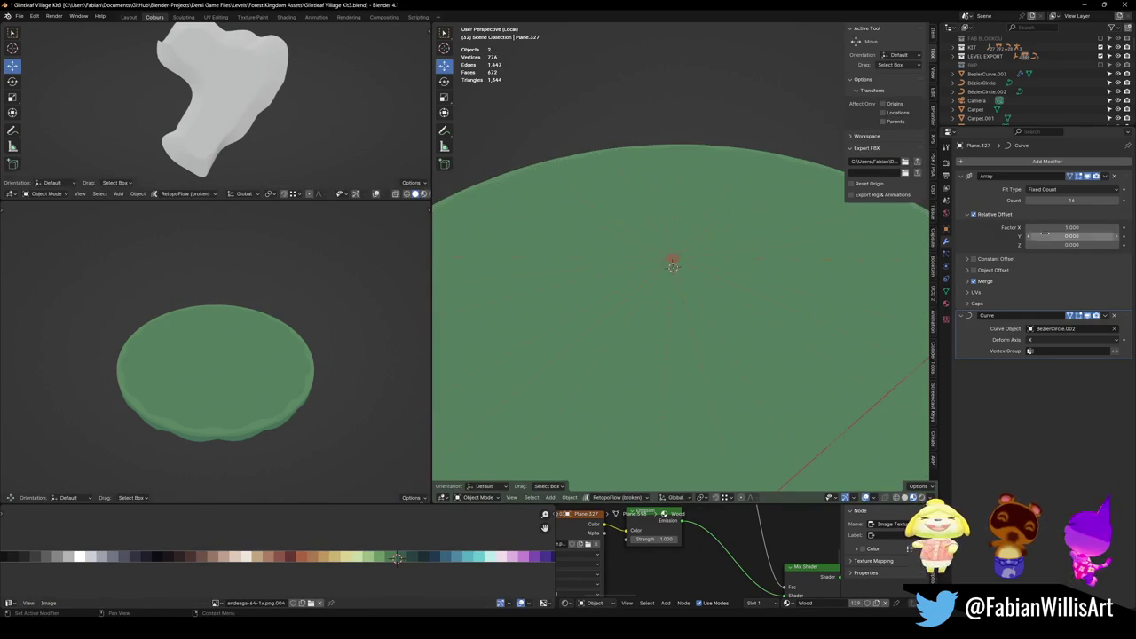
pyautogui.click(968, 282)
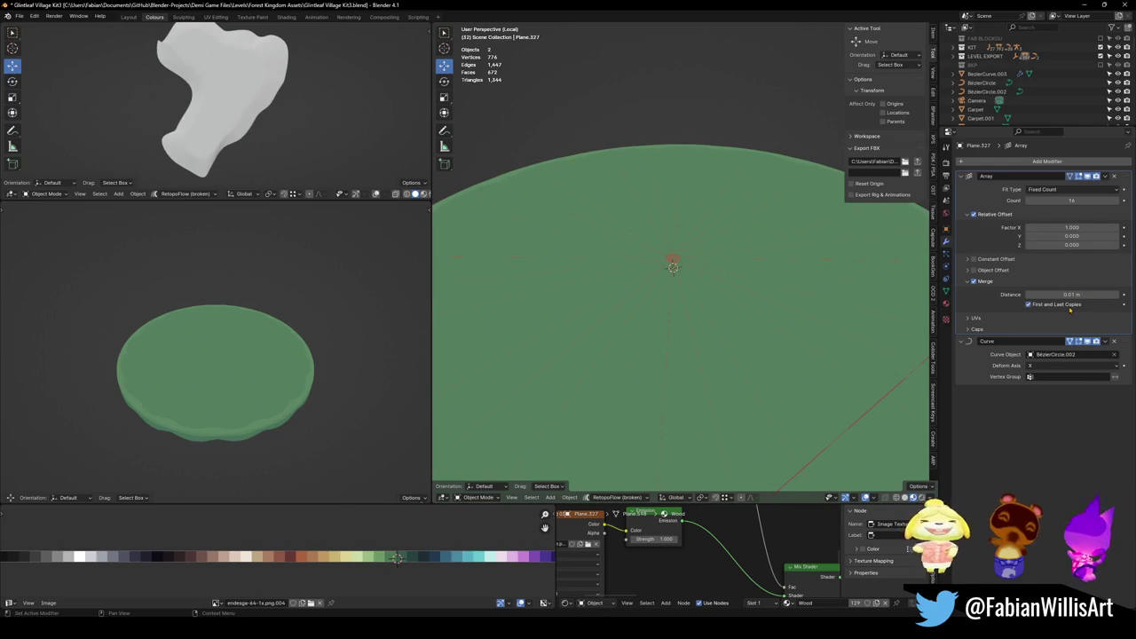
pyautogui.scroll(-5, 610, 290)
pyautogui.scroll(3, 754, 270)
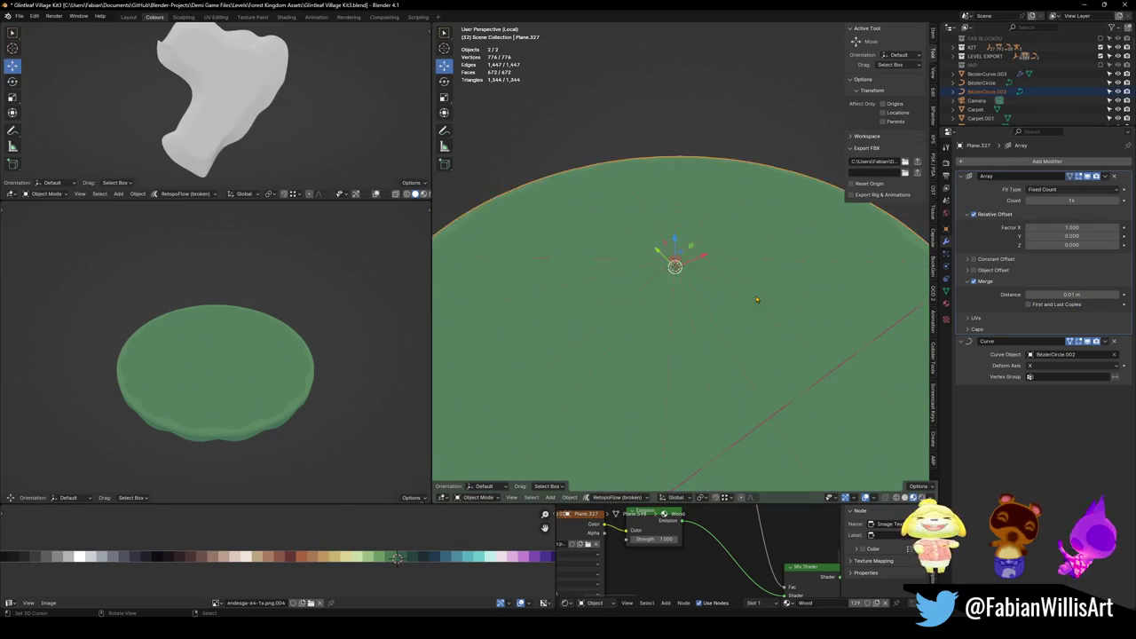
pyautogui.scroll(-5, 721, 292)
pyautogui.scroll(3, 721, 292)
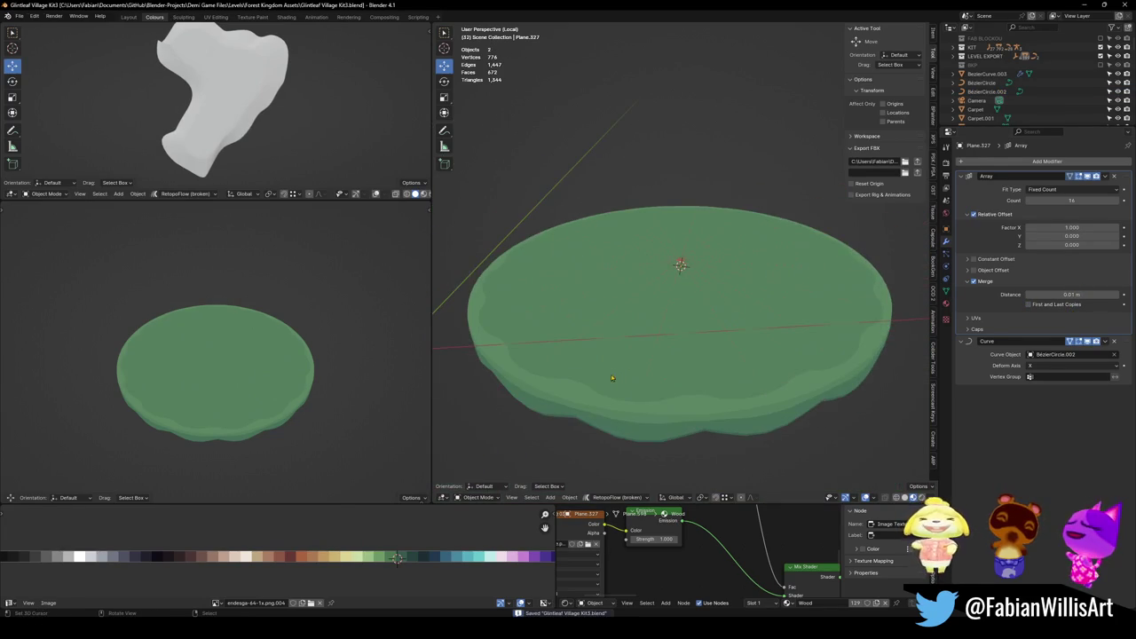
# Make the Bézier guide circle display In Front and save the file.
pyautogui.click(587, 402)
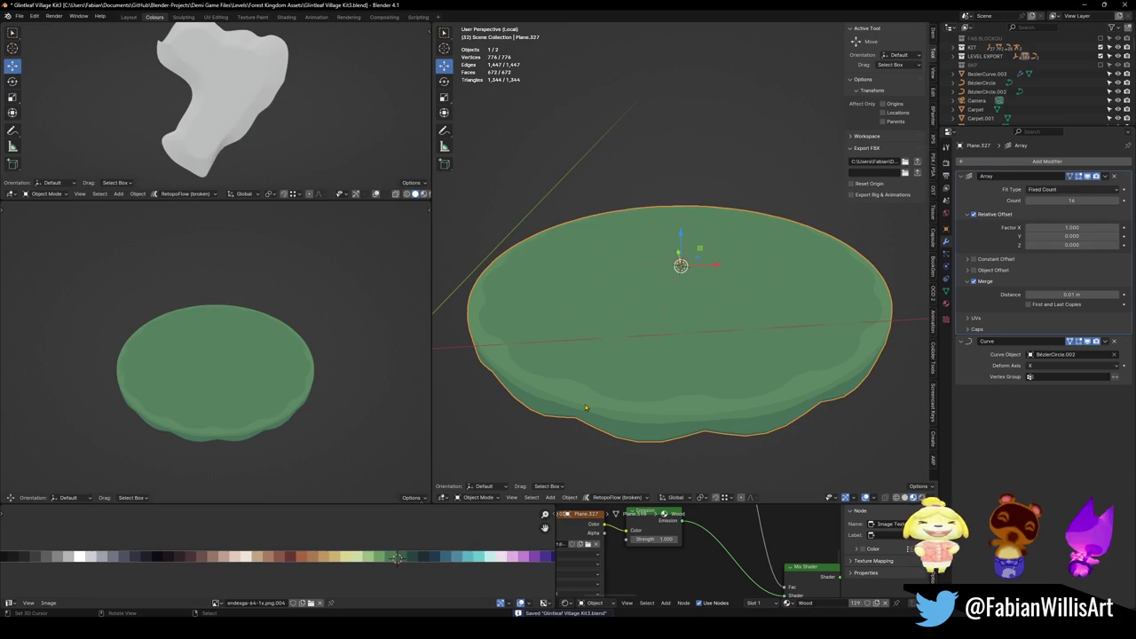
pyautogui.press('s')
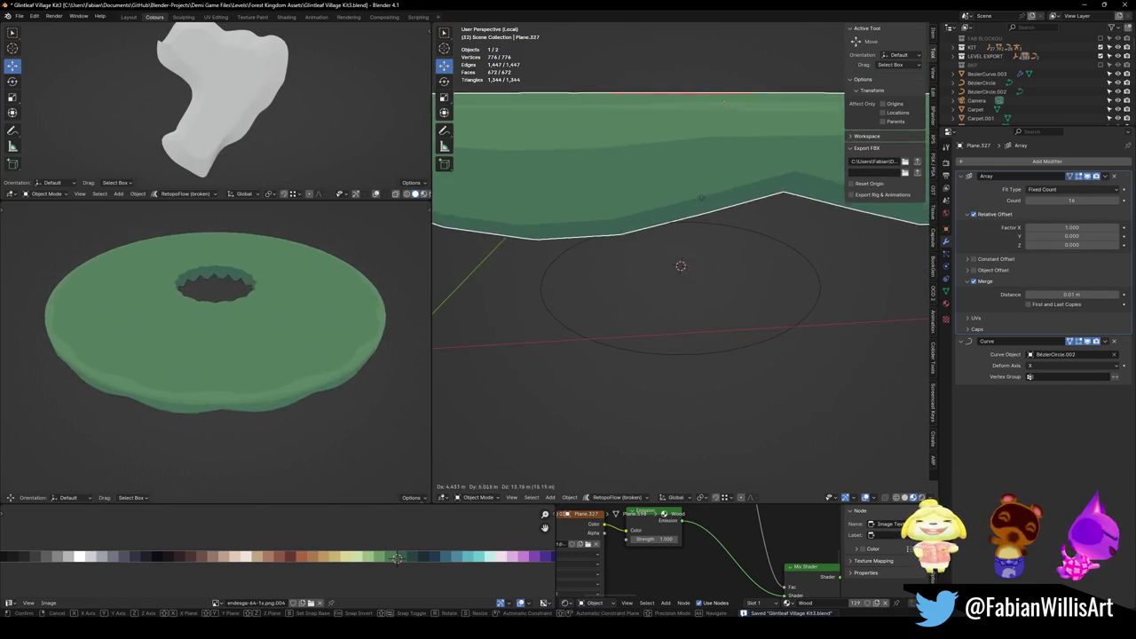
pyautogui.press('Escape')
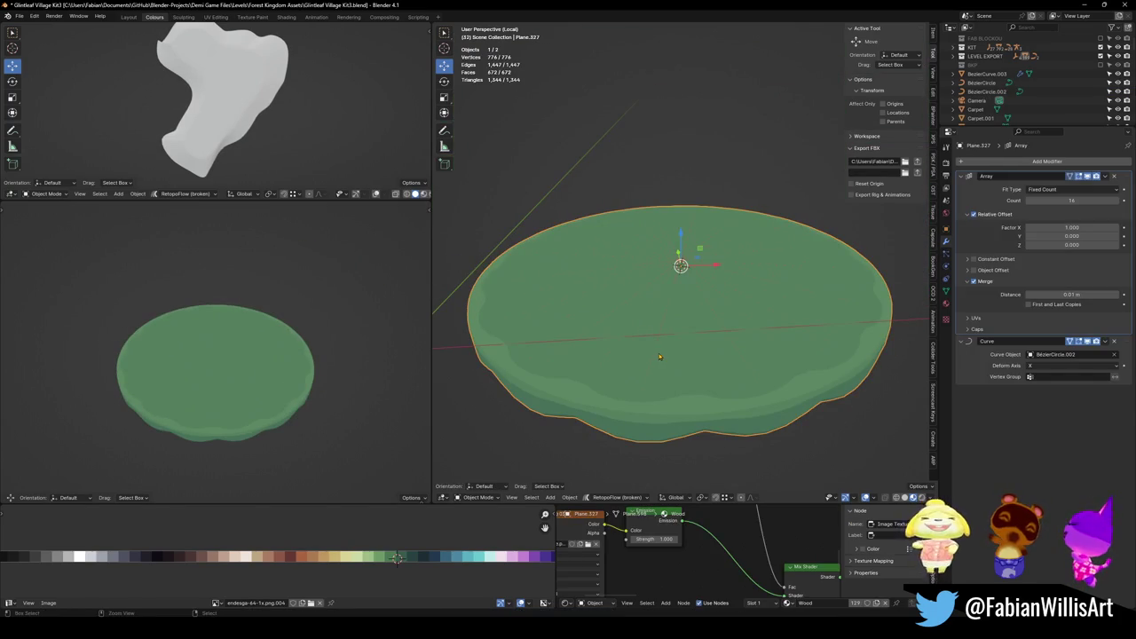
pyautogui.click(659, 357)
pyautogui.press('q')
pyautogui.click(621, 558)
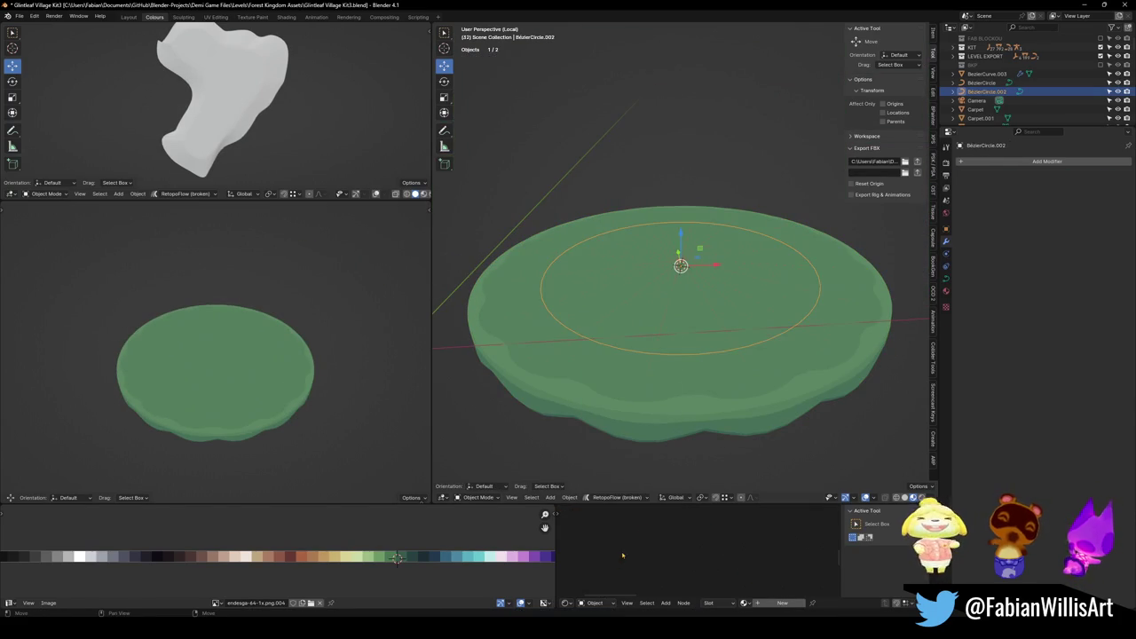
pyautogui.hotkey('alt', 'a')
pyautogui.hotkey('ctrl', 's')
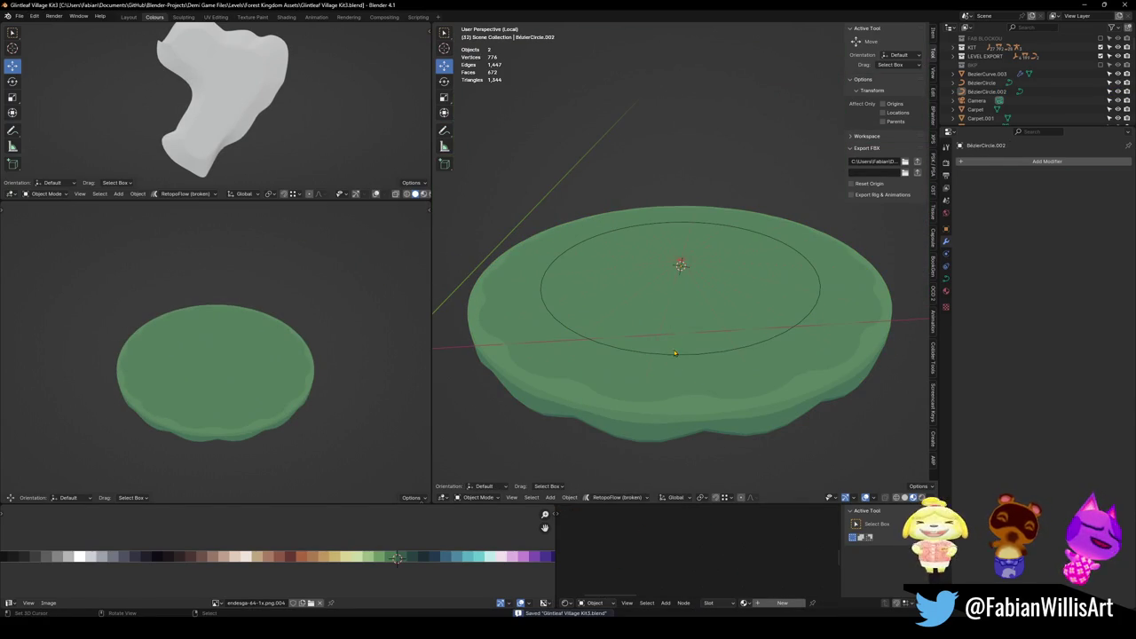
# Exit Local View to show the whole village around the grass platform.
pyautogui.click(669, 355)
pyautogui.keyDown('shift'); pyautogui.click(783, 344); pyautogui.keyUp('shift')
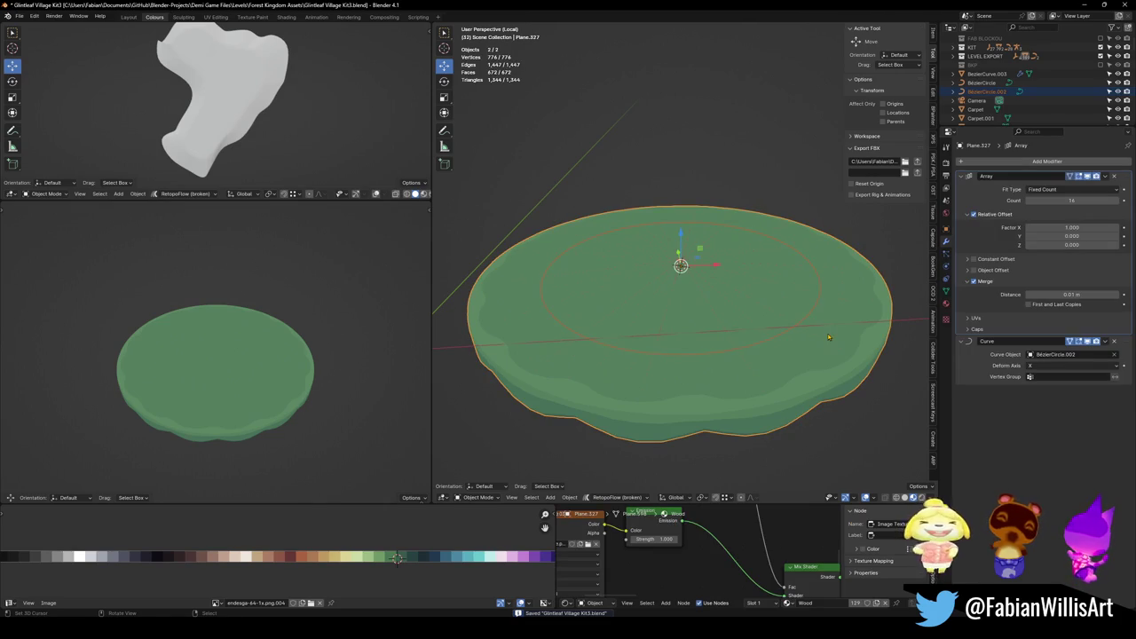
pyautogui.click(819, 363)
pyautogui.press('s')
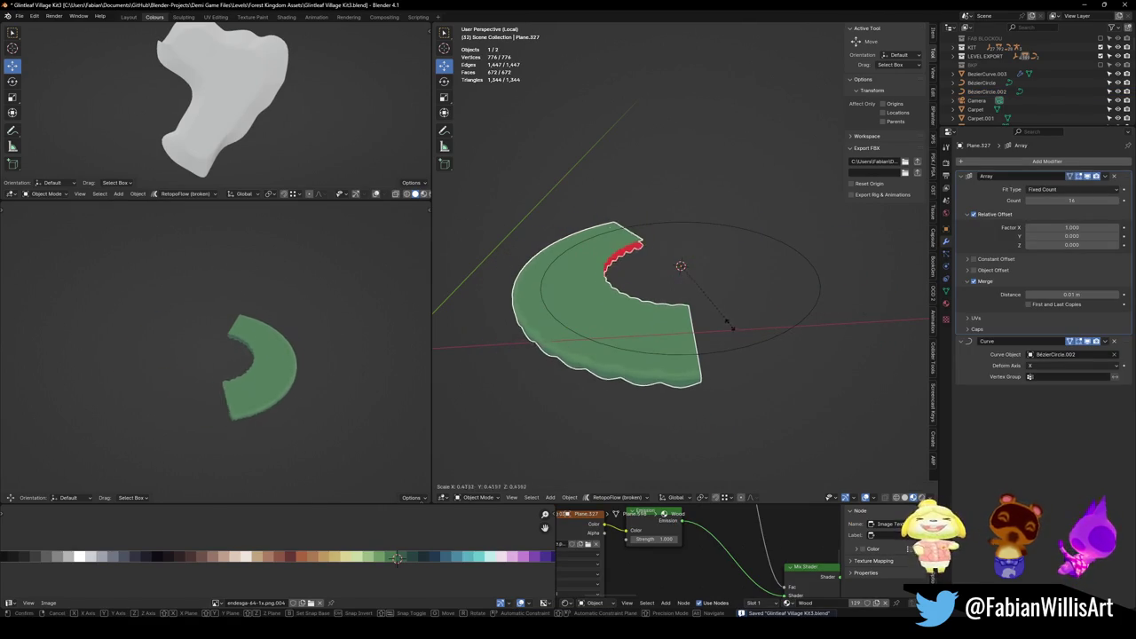
pyautogui.rightClick(770, 345)
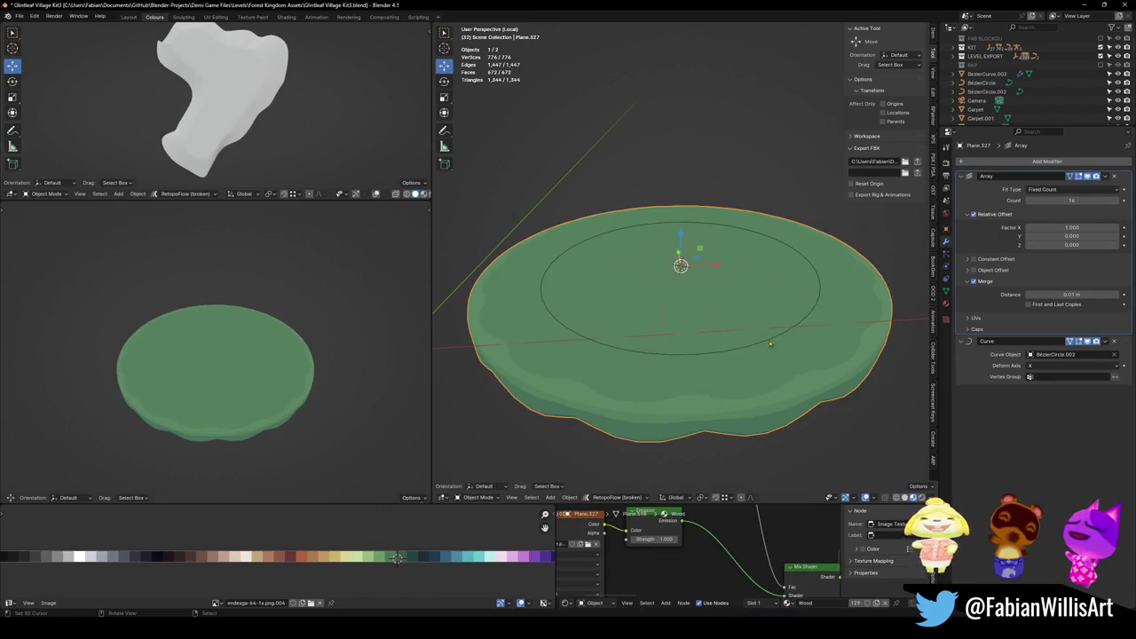
pyautogui.press('KP_Divide')
pyautogui.moveTo(769, 343)
pyautogui.mouseDown()
pyautogui.moveTo(735, 249)
pyautogui.moveTo(708, 286)
pyautogui.moveTo(782, 284)
pyautogui.moveTo(800, 269)
pyautogui.moveTo(773, 278)
pyautogui.mouseUp()
# Shrink the guide circle to 0.477, raise it to stump height, and scale it to 0.953.
pyautogui.click(761, 298)
pyautogui.press('g')
pyautogui.click(701, 288)
pyautogui.press('g')
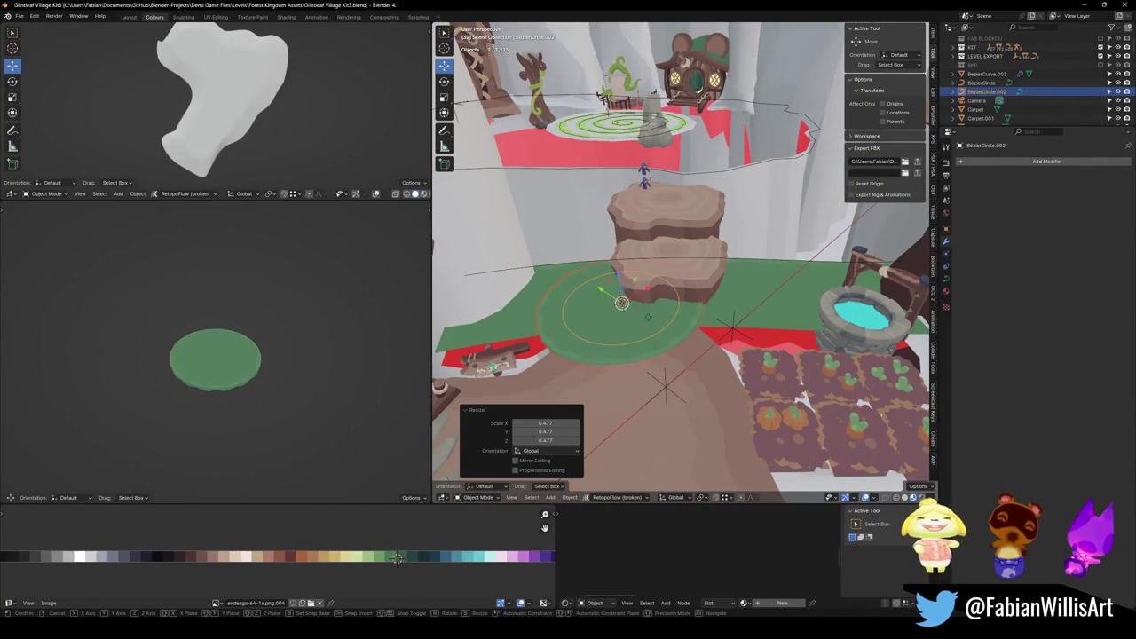
pyautogui.hotkey('shift', 'z')
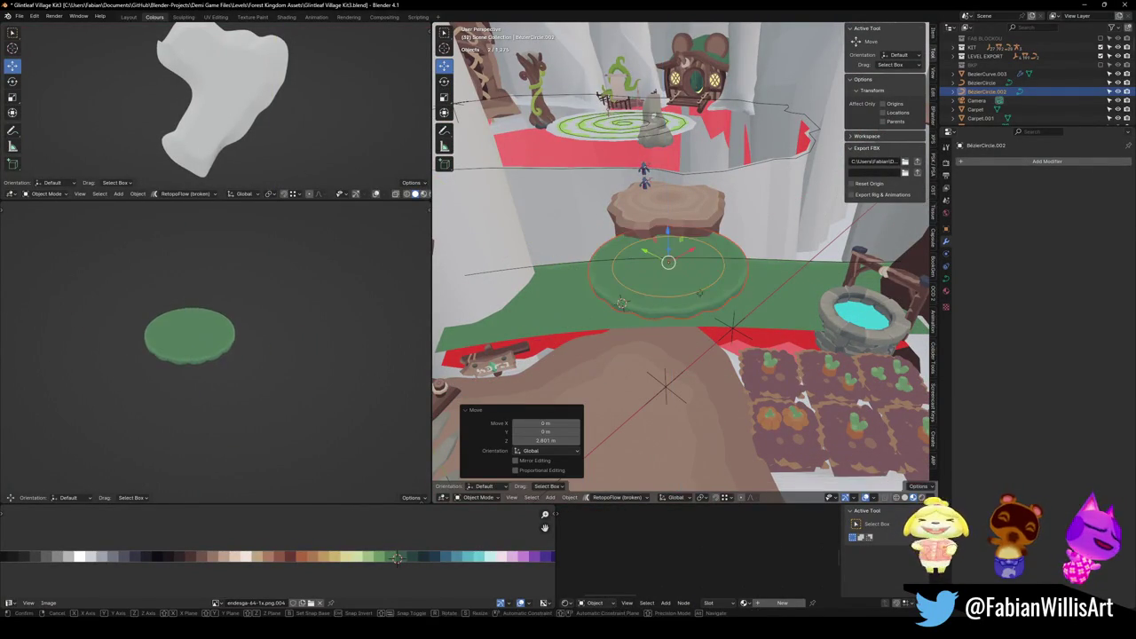
pyautogui.press('Return')
pyautogui.press('g')
pyautogui.hotkey('shift', 'z')
pyautogui.press('Return')
pyautogui.press('s')
pyautogui.press('Return')
# Nudge the disc over the stump, lower it slightly, and shrink it to 0.992.
pyautogui.press('KP_Decimal')
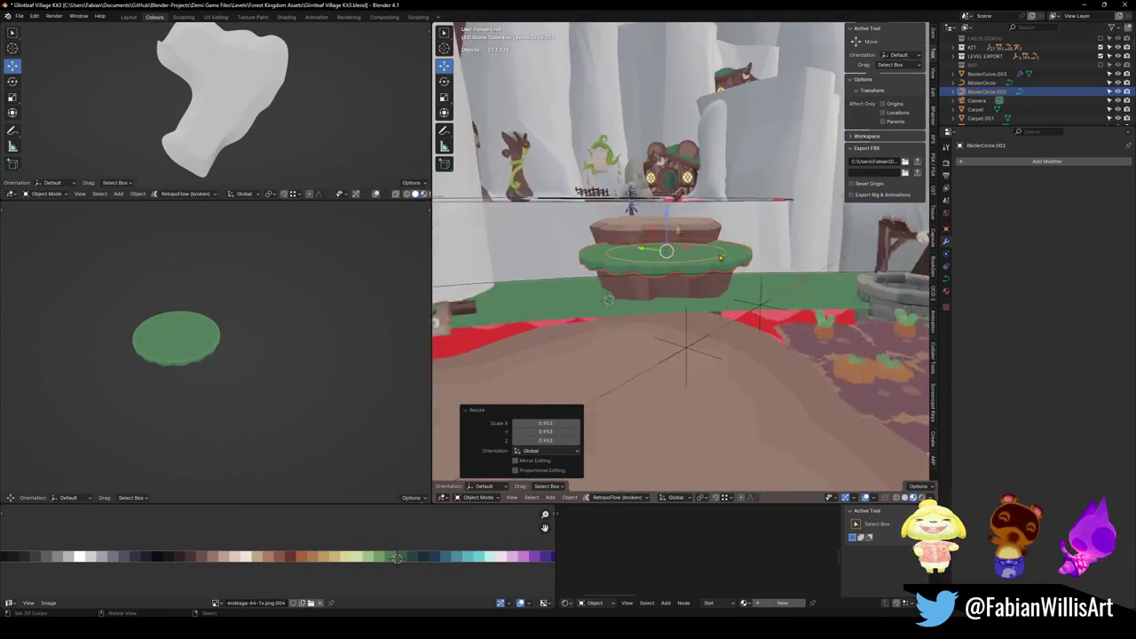
pyautogui.press('g')
pyautogui.click(568, 333)
pyautogui.press('KP_8')
pyautogui.press('KP_8')
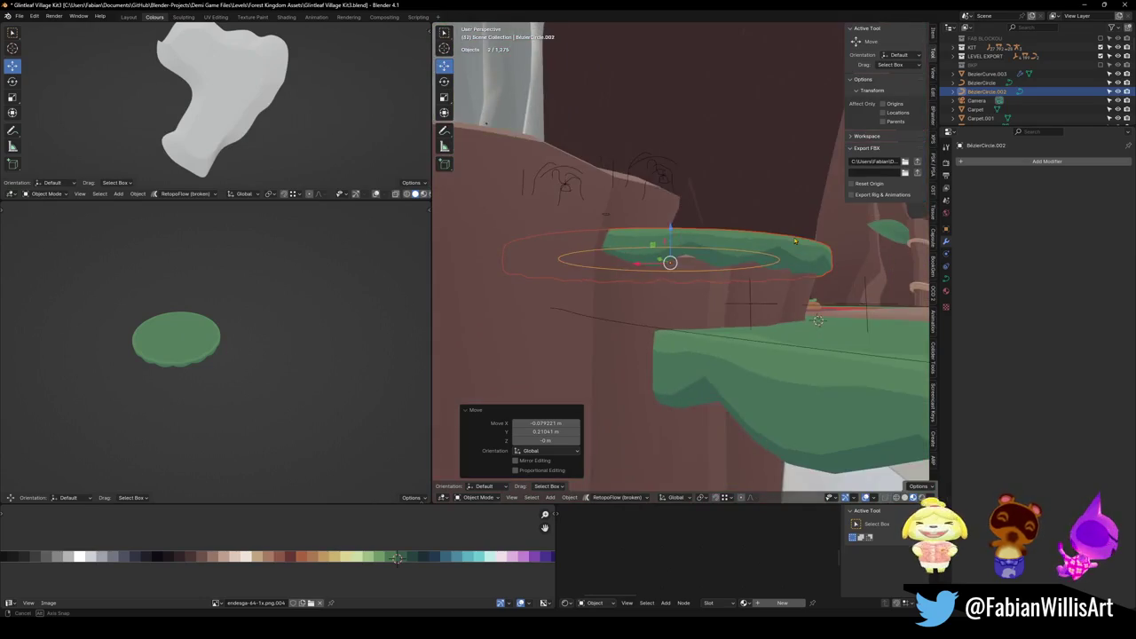
pyautogui.press('g')
pyautogui.press('z')
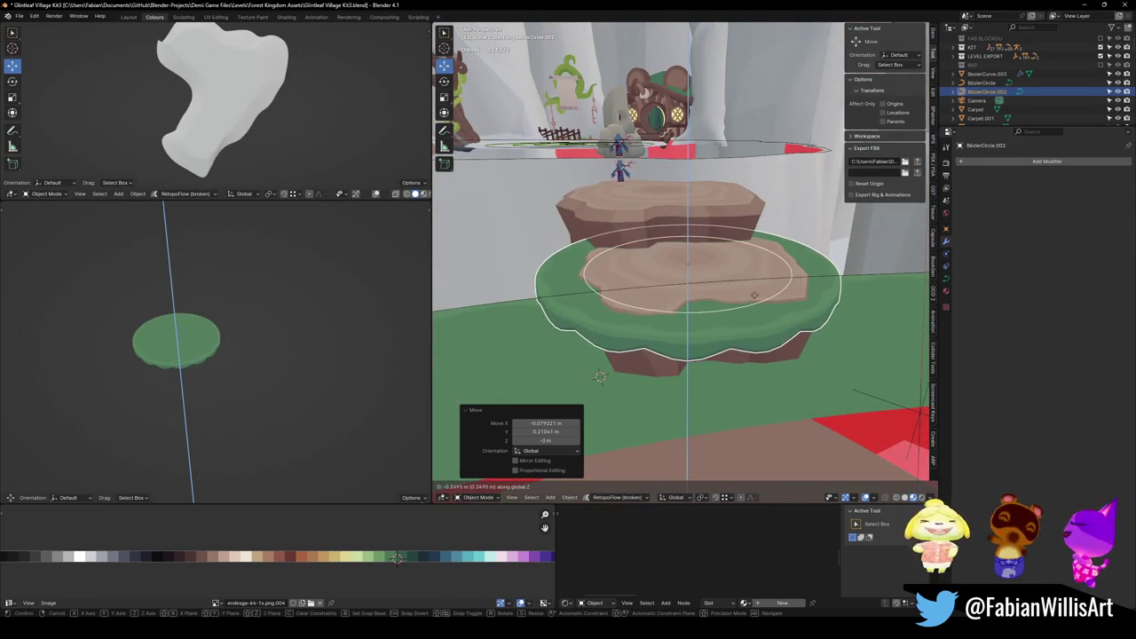
pyautogui.click(600, 376)
pyautogui.press('KP_8')
pyautogui.press('g')
pyautogui.hotkey('shift', 'z')
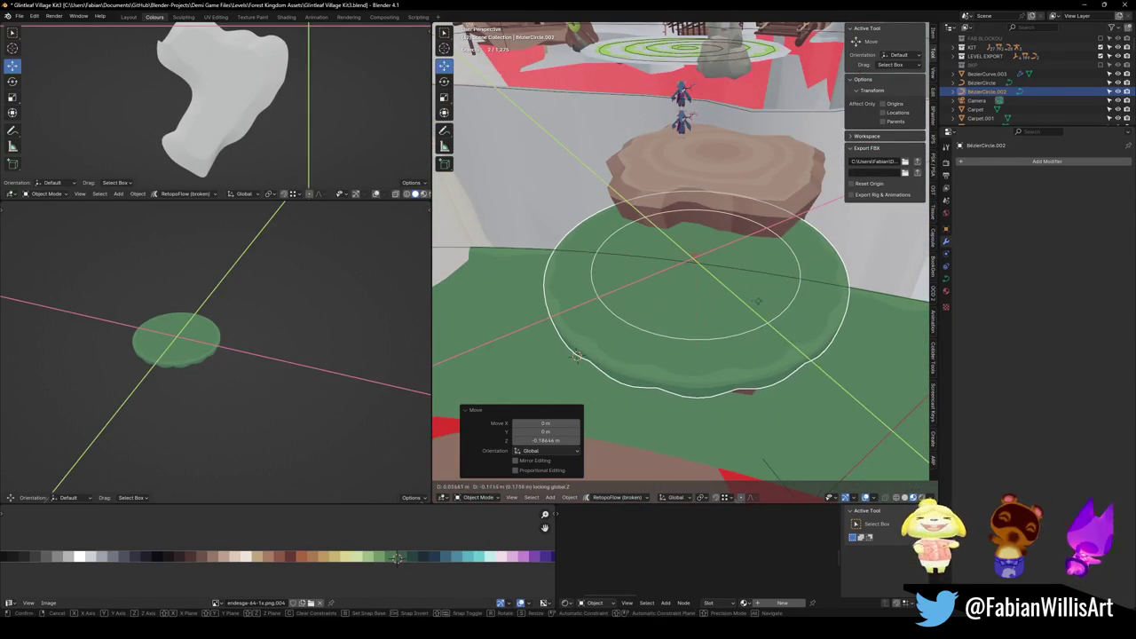
pyautogui.click(815, 276)
pyautogui.press('s')
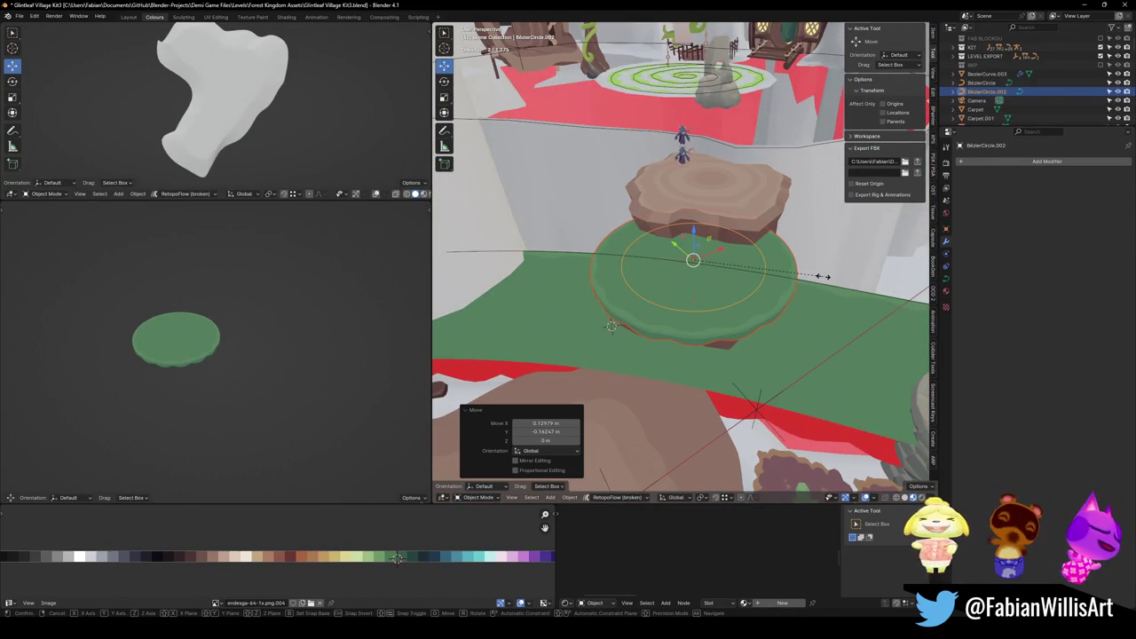
pyautogui.click(817, 271)
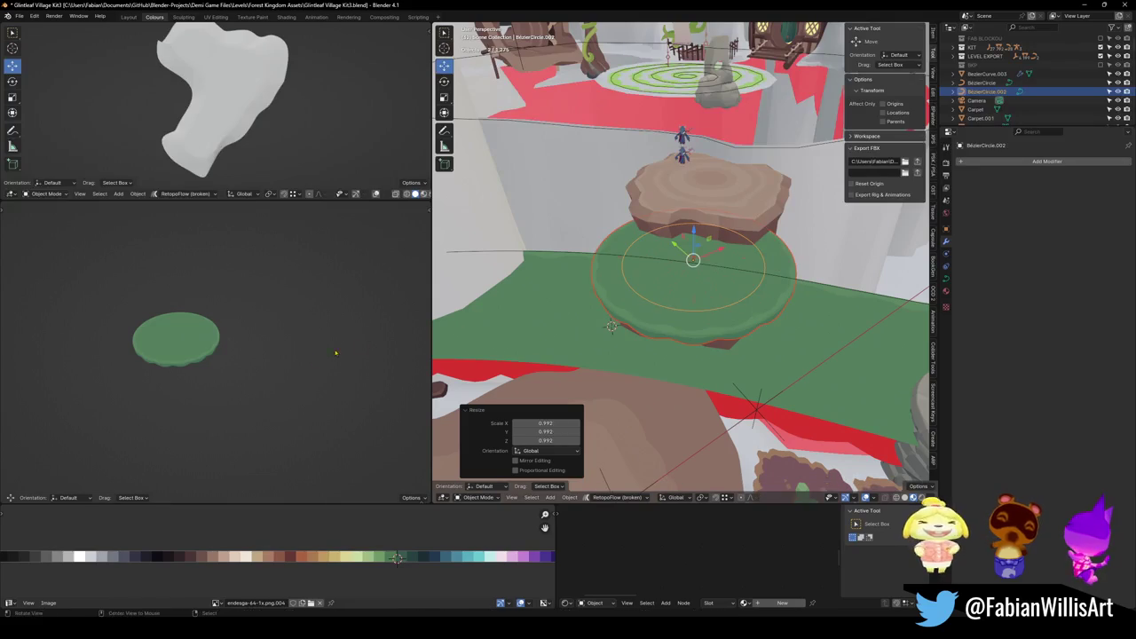
# Return to the full scene, walk-check the platform, and slide the disc into final position.
pyautogui.press('KP_Divide')
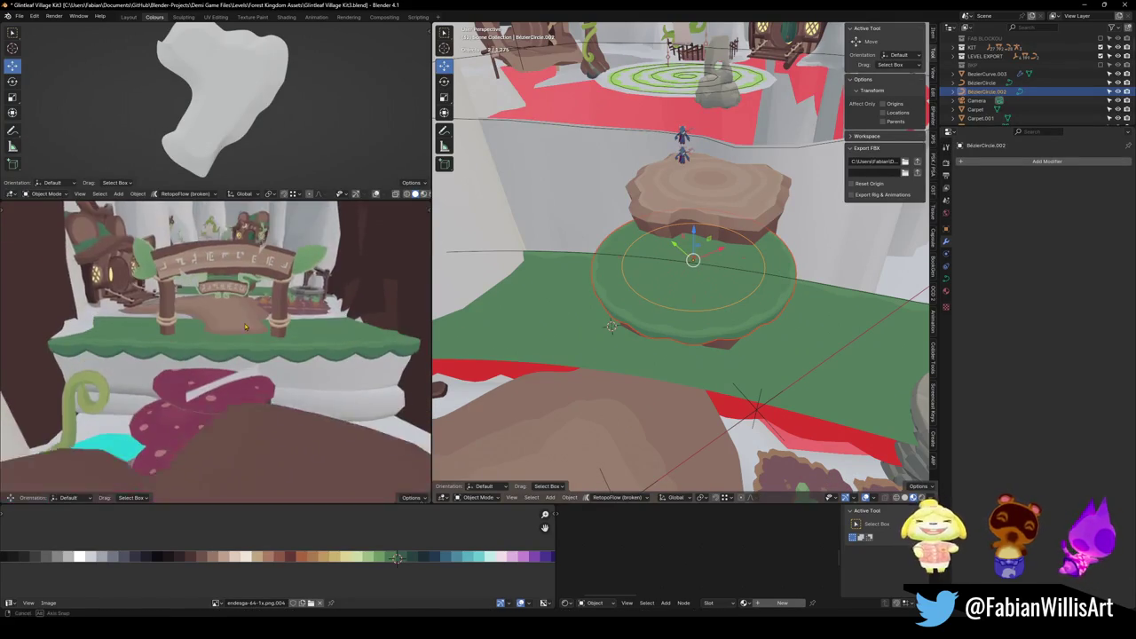
pyautogui.press('w')
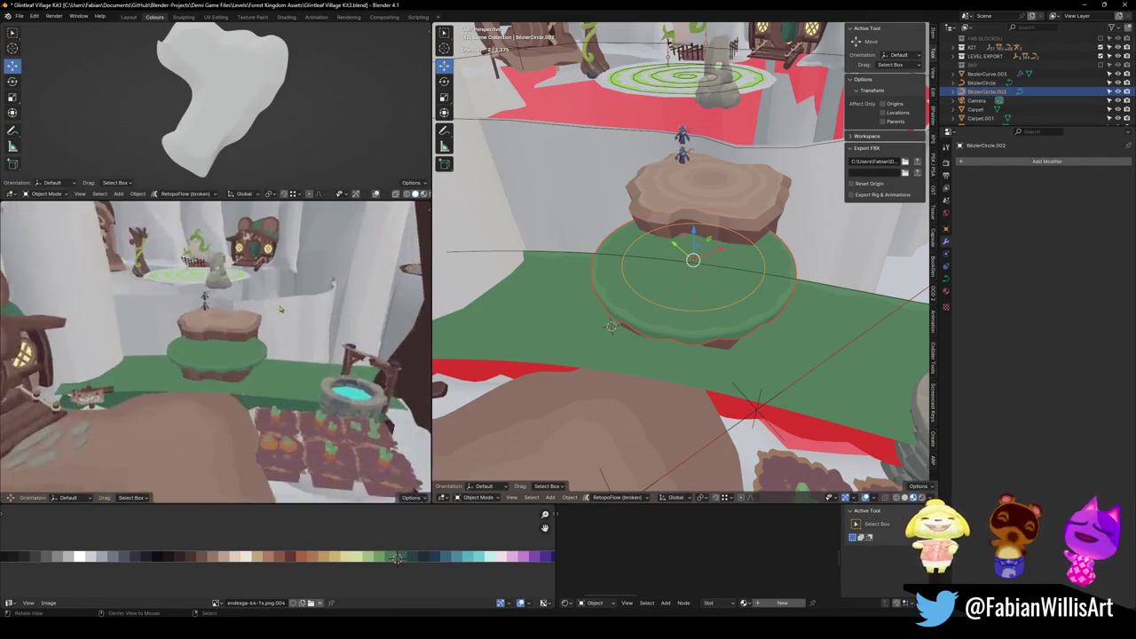
pyautogui.press('s')
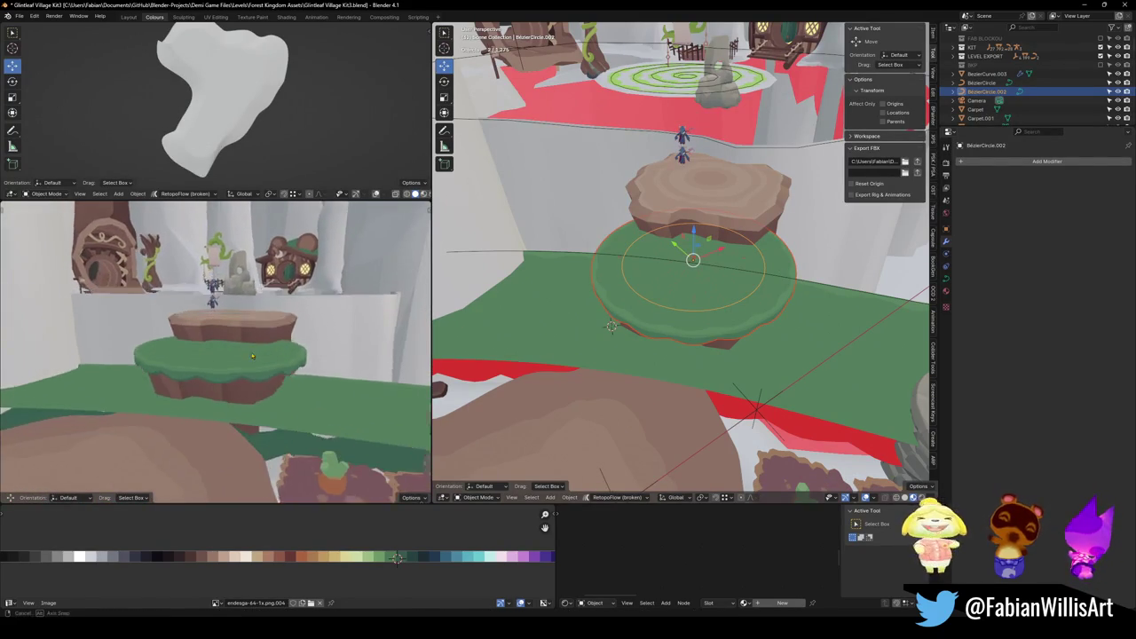
pyautogui.click(267, 347)
pyautogui.press('g')
pyautogui.hotkey('shift', 'z')
pyautogui.press('Return')
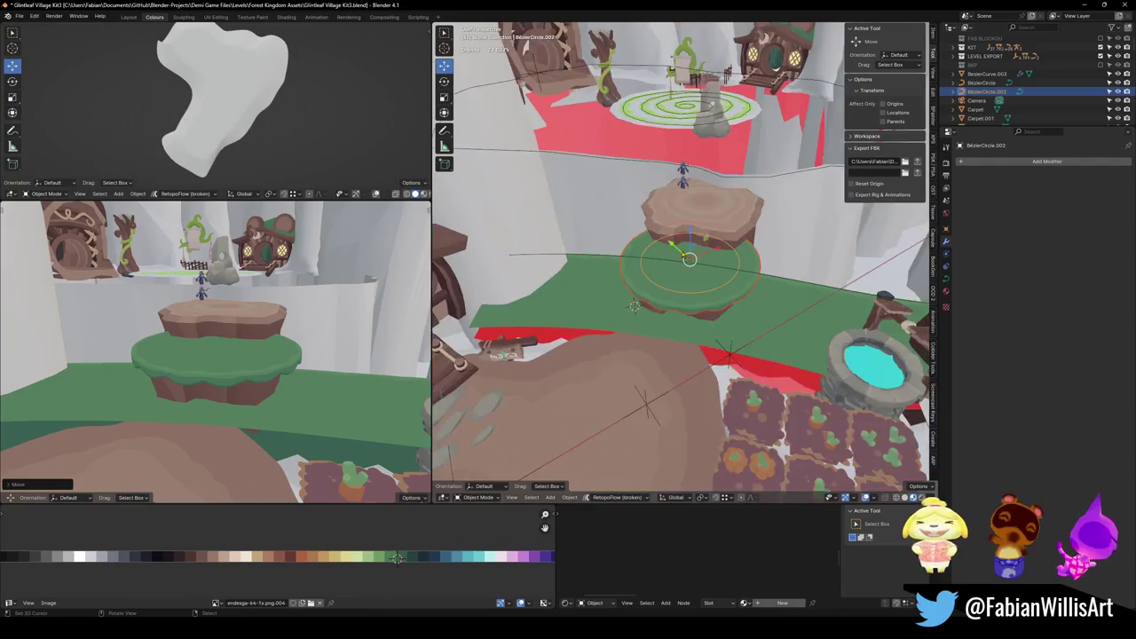
# Duplicate the grass disc, enlarge the copy about 4.19 times, and raise it above the spiral plaza.
pyautogui.hotkey('shift', 'd')
pyautogui.click(675, 251)
pyautogui.press('s')
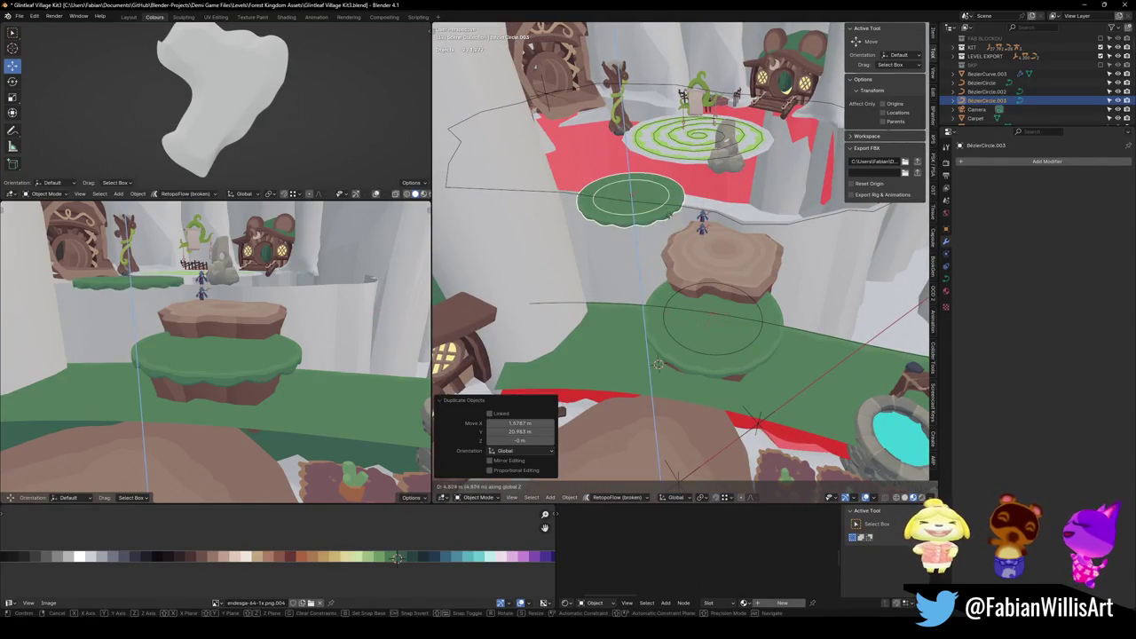
pyautogui.click(810, 257)
pyautogui.press('g')
pyautogui.press('z')
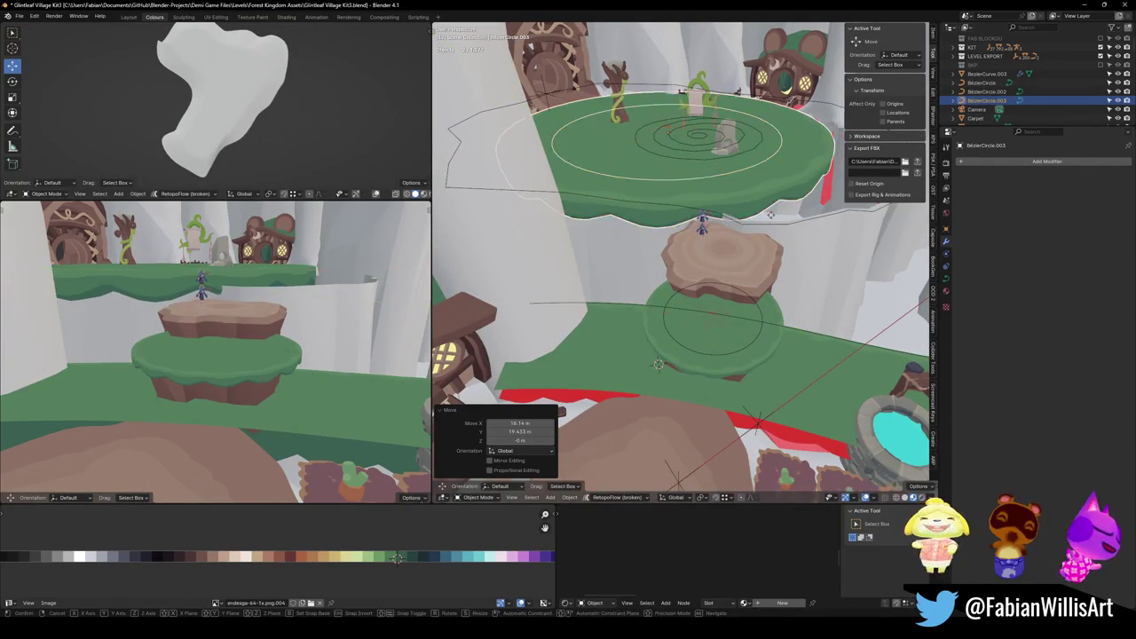
pyautogui.click(715, 229)
# Shrink the green spiral Plane.328 and raise its Array count above 16.
pyautogui.click(716, 229)
pyautogui.press('s')
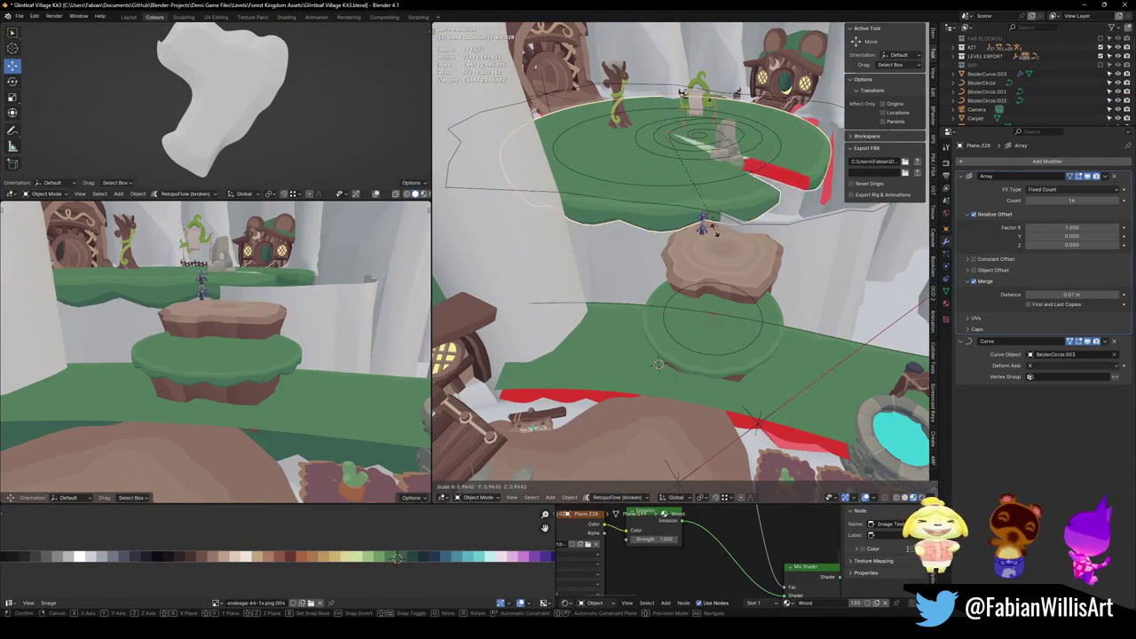
pyautogui.click(693, 222)
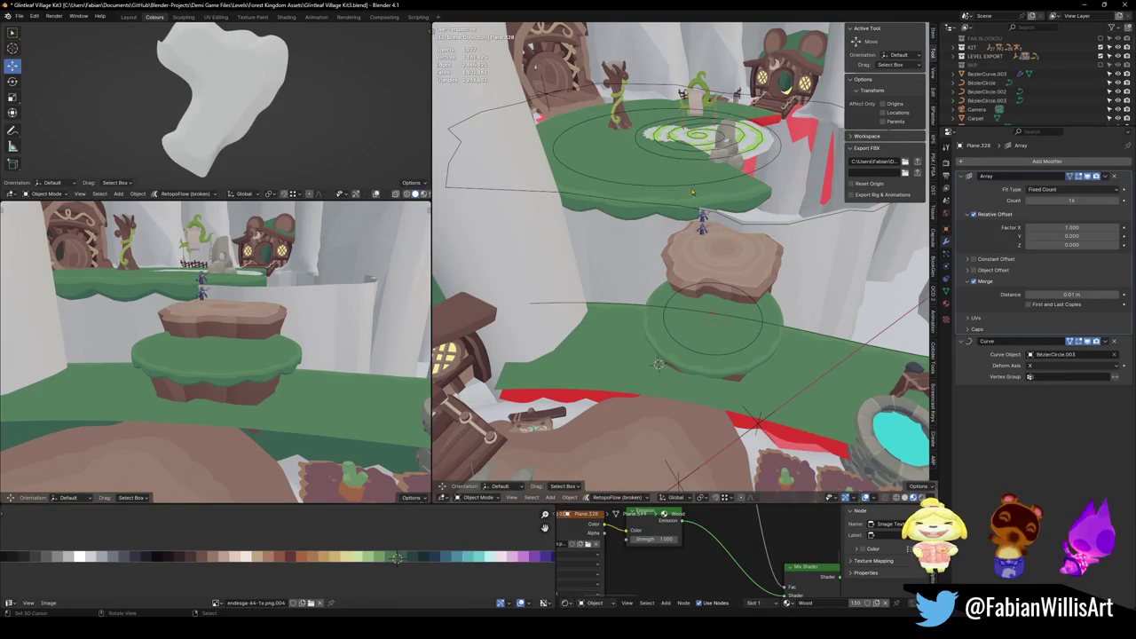
pyautogui.click(695, 187)
pyautogui.click(688, 195)
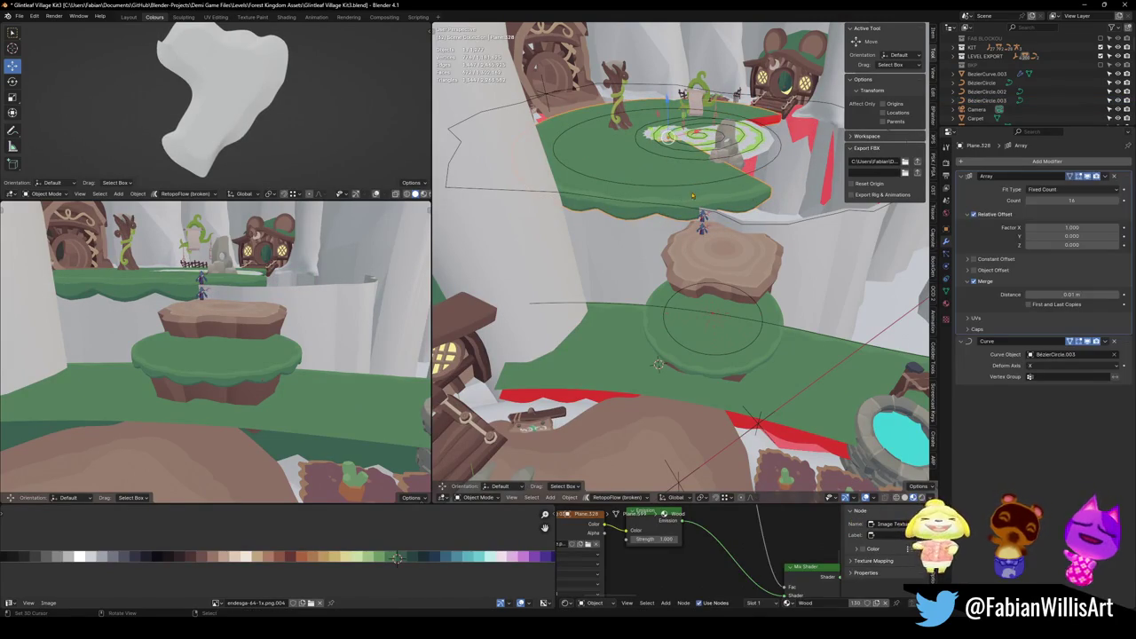
pyautogui.click(1119, 201)
pyautogui.click(1119, 201)
pyautogui.click(1120, 202)
pyautogui.click(1121, 202)
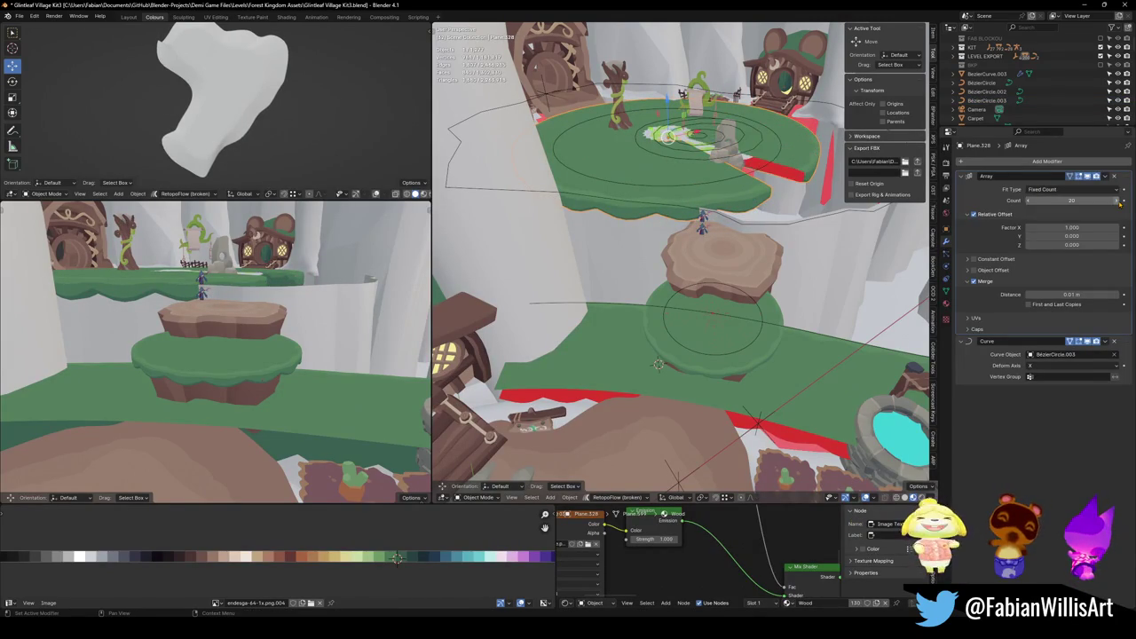
# Bump the spiral's Array count once more, then move selected BezierCircle.003 outline points along Z.
pyautogui.click(1122, 203)
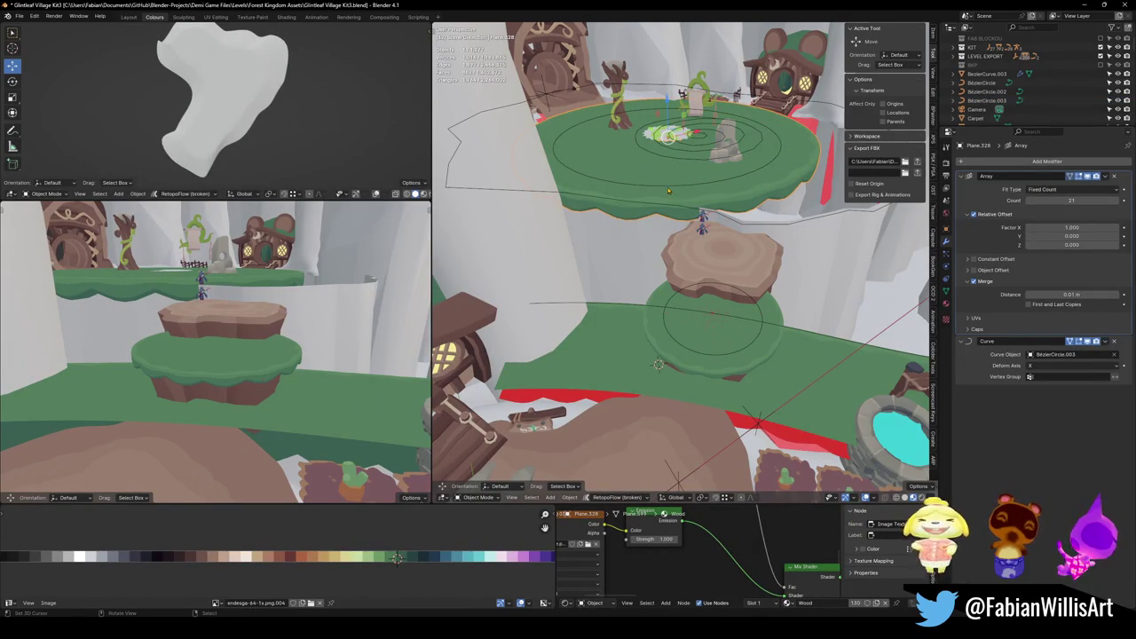
pyautogui.click(684, 191)
pyautogui.press('Tab')
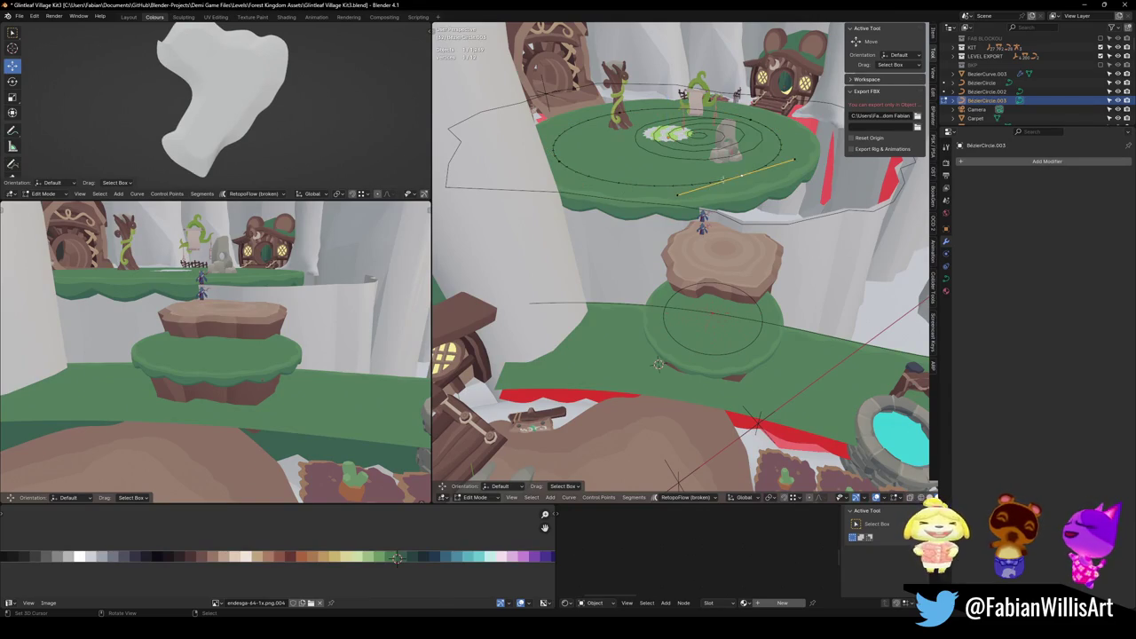
pyautogui.press('g')
pyautogui.press('z')
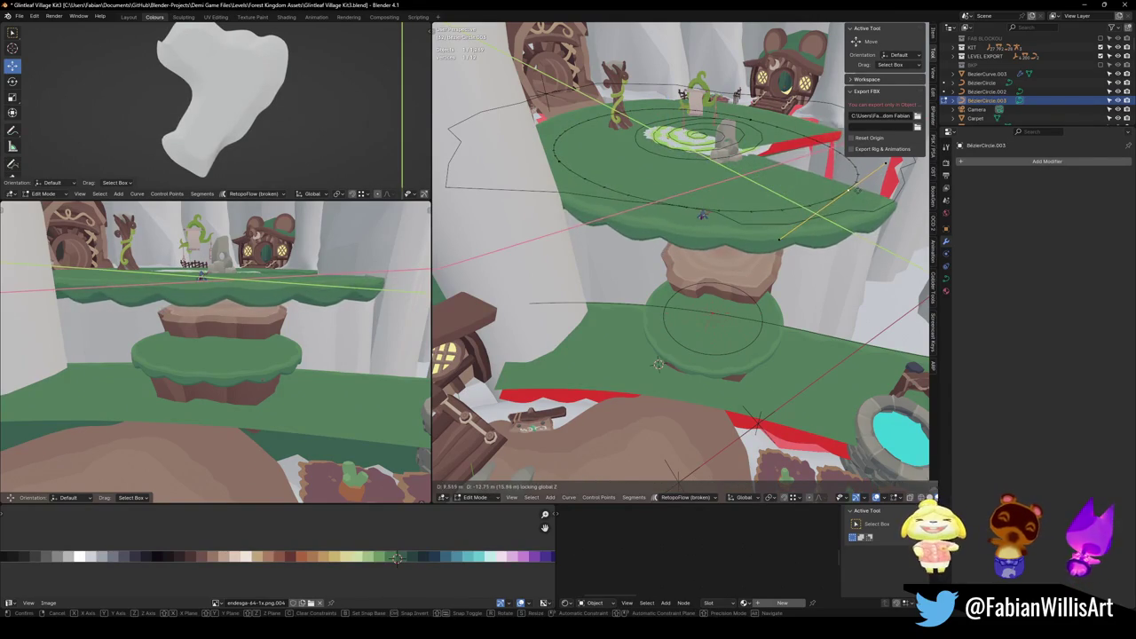
pyautogui.press('Return')
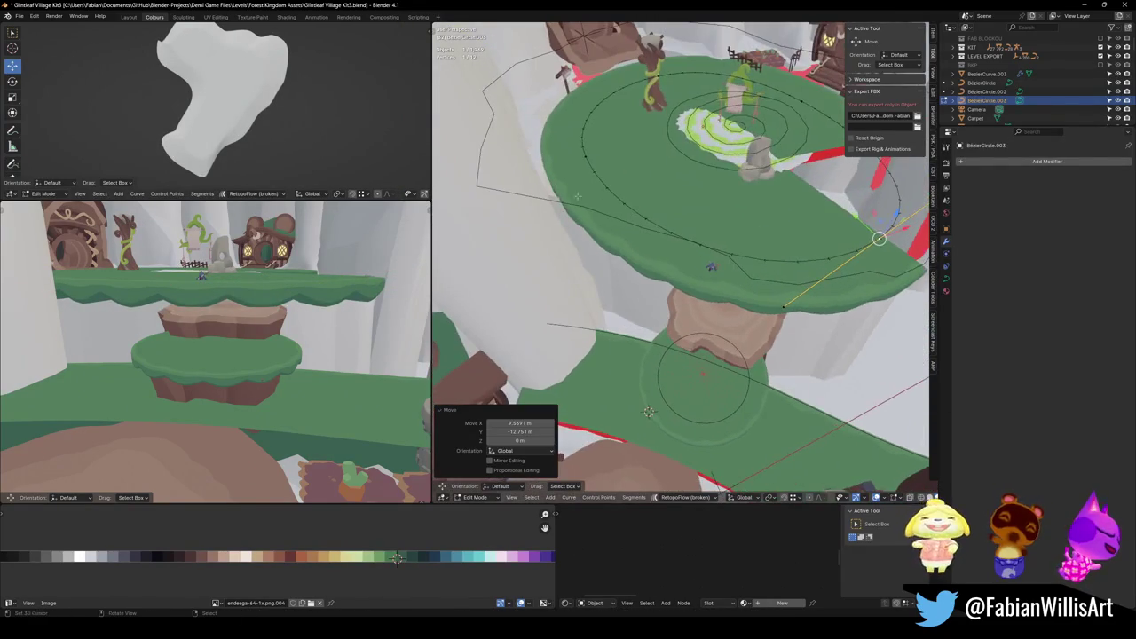
pyautogui.moveTo(682, 266); pyautogui.dragTo(681, 218)
pyautogui.press('r')
pyautogui.press('z')
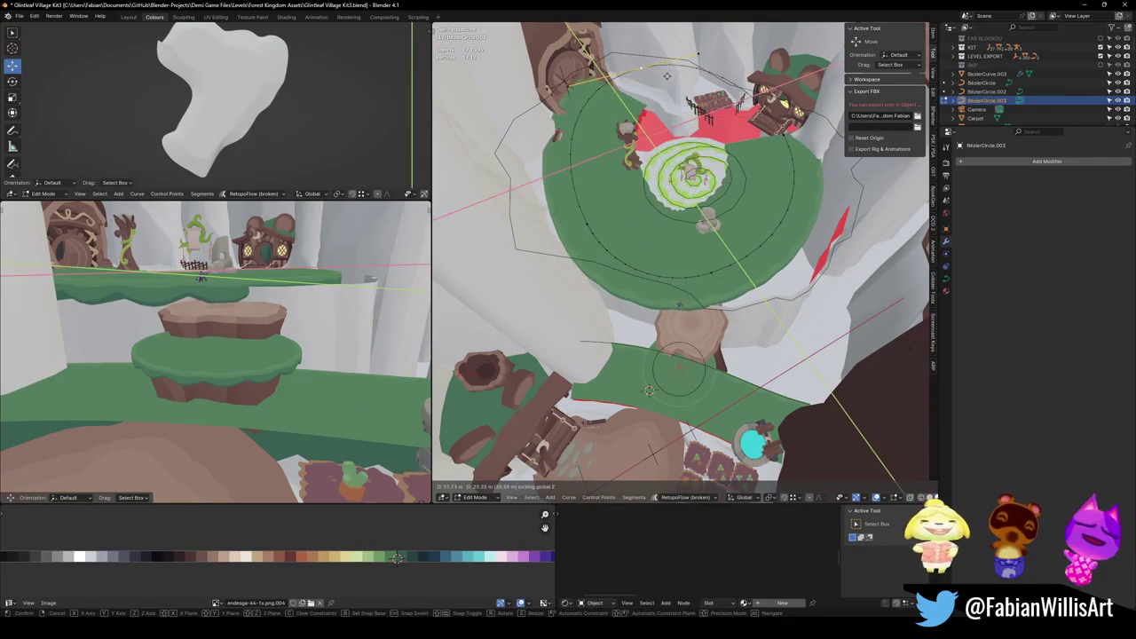
pyautogui.press('Escape')
# Push the upper platform's outline points outward around the spiral plaza.
pyautogui.press('g')
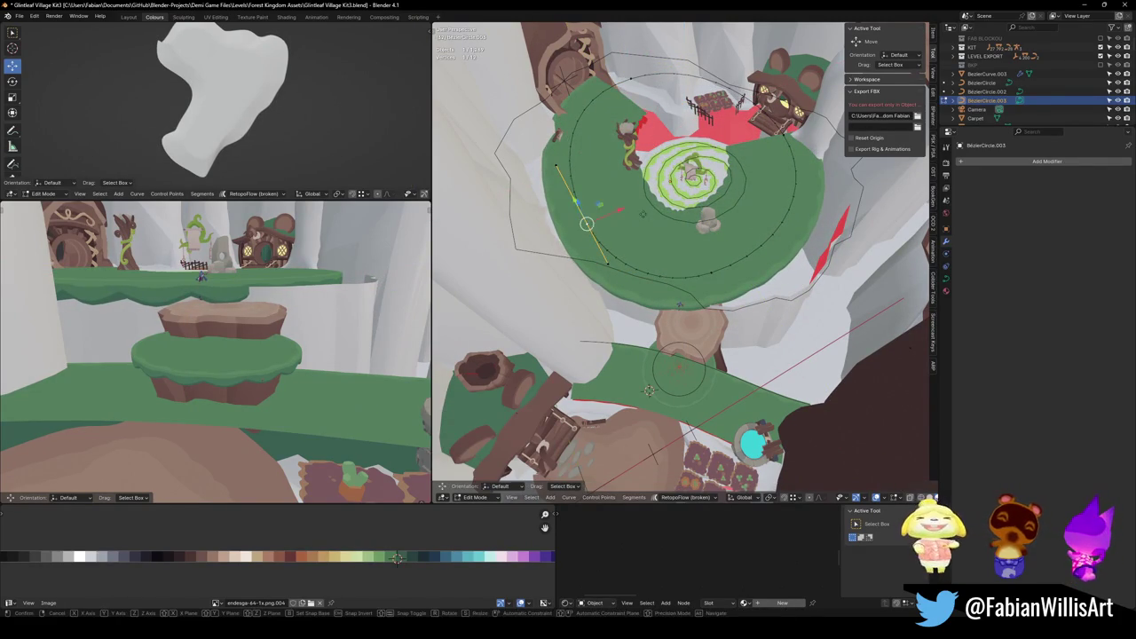
pyautogui.hotkey('shift', 'z')
pyautogui.press('Escape')
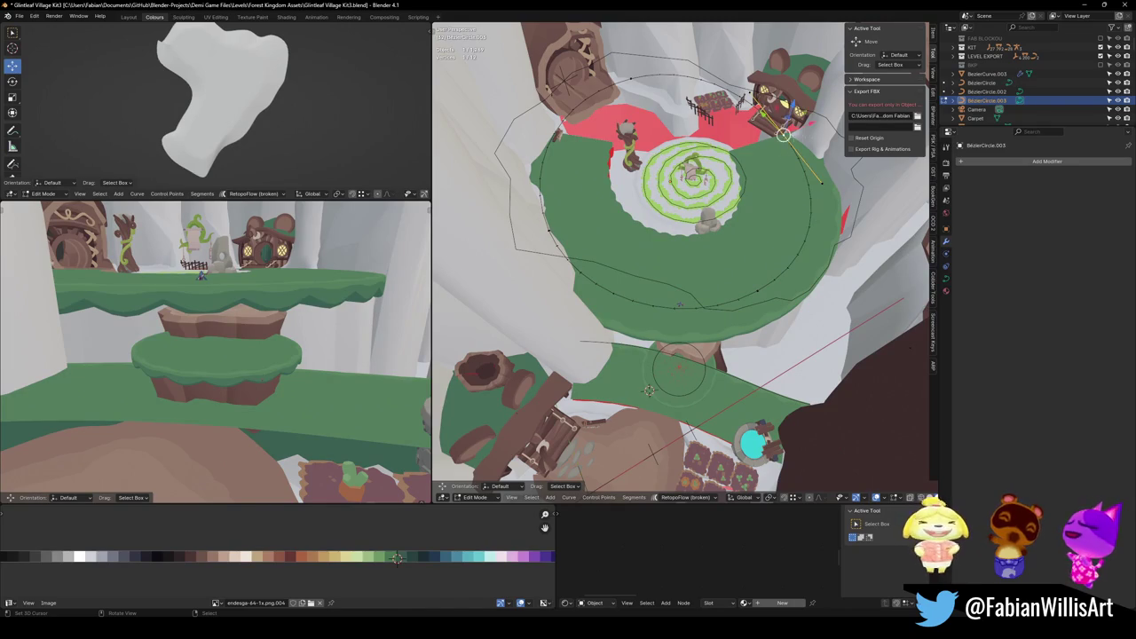
pyautogui.press('g')
pyautogui.click(649, 391)
pyautogui.moveTo(649, 390); pyautogui.dragTo(610, 464)
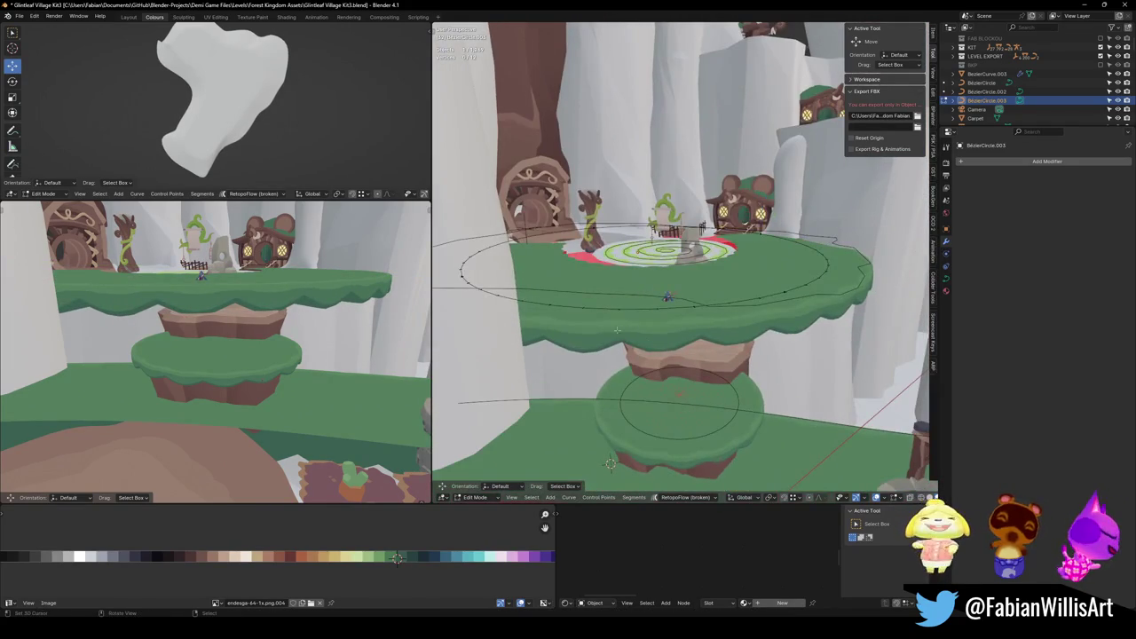
pyautogui.press('g')
pyautogui.hotkey('shift', 'z')
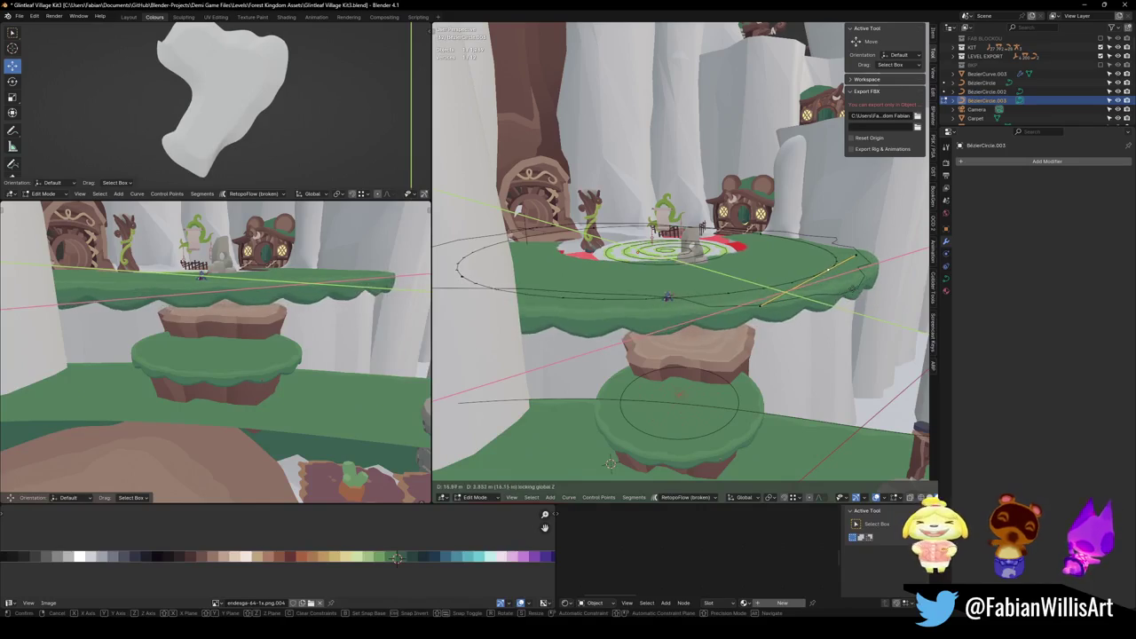
pyautogui.press('Return')
# Reshape another section of the outline to follow the plaza's edge.
pyautogui.hotkey('alt', 'a')
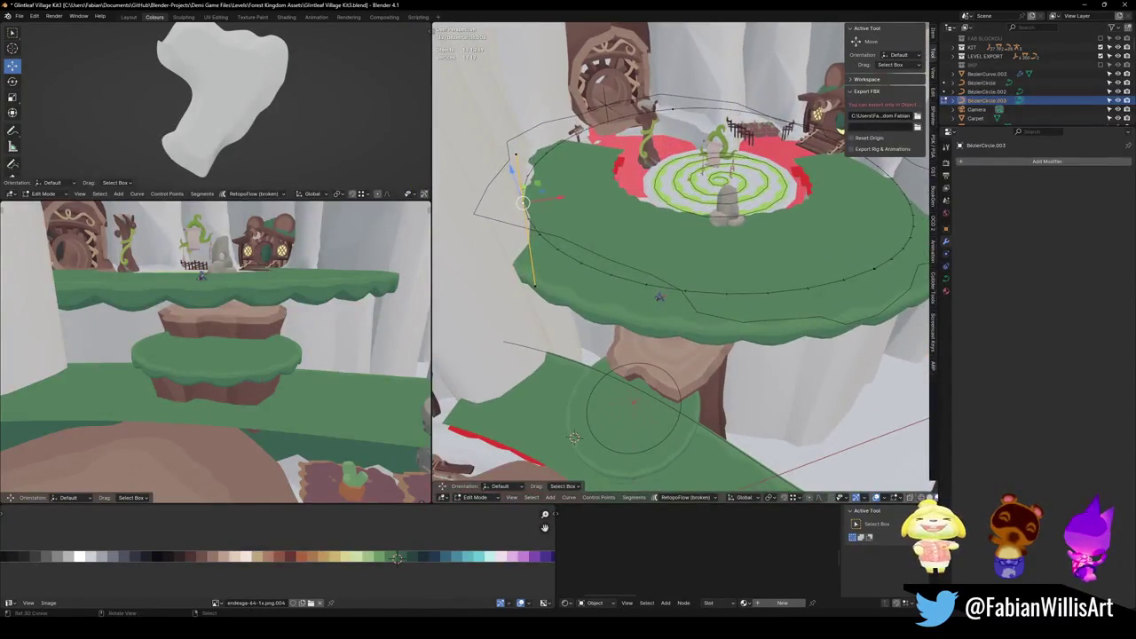
pyautogui.press('g')
pyautogui.hotkey('shift', 'z')
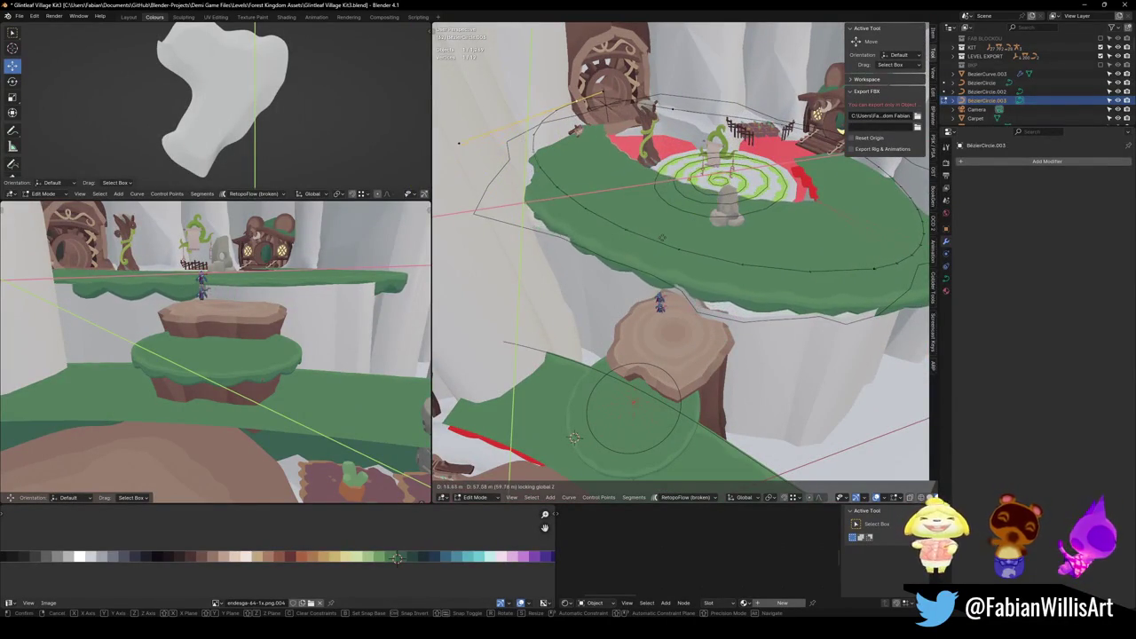
pyautogui.click(626, 266)
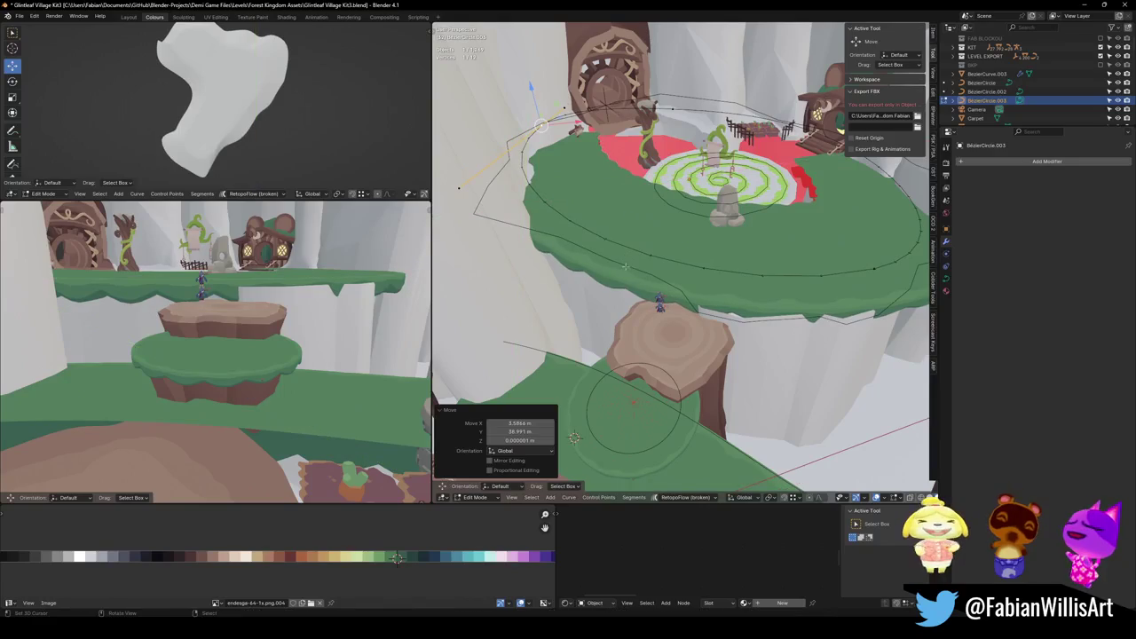
pyautogui.click(859, 289)
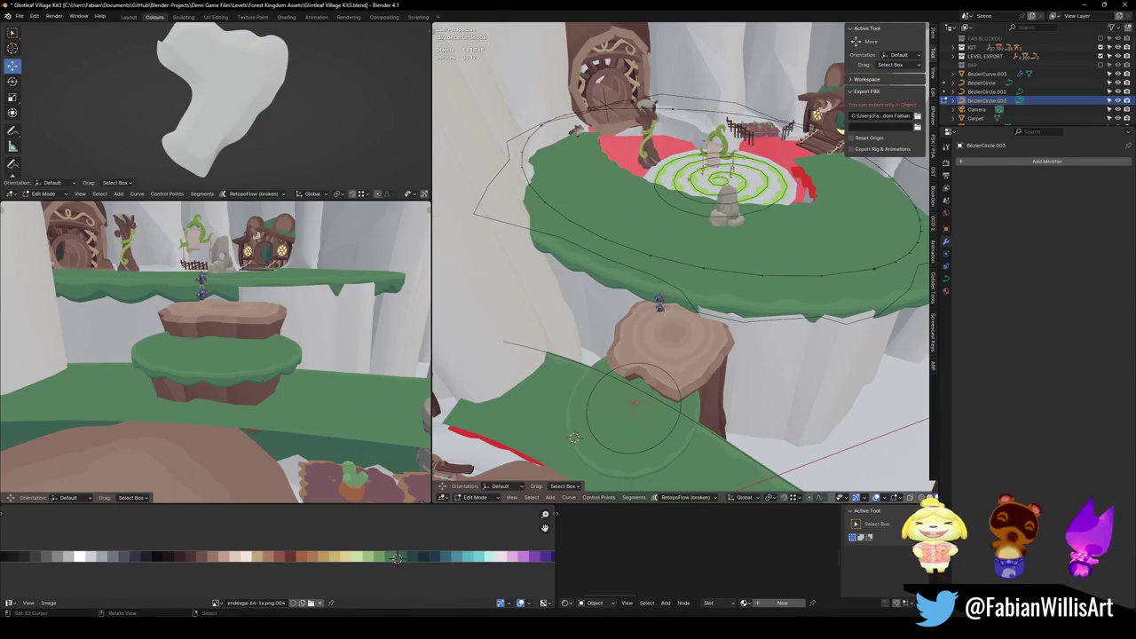
pyautogui.rightClick(604, 220)
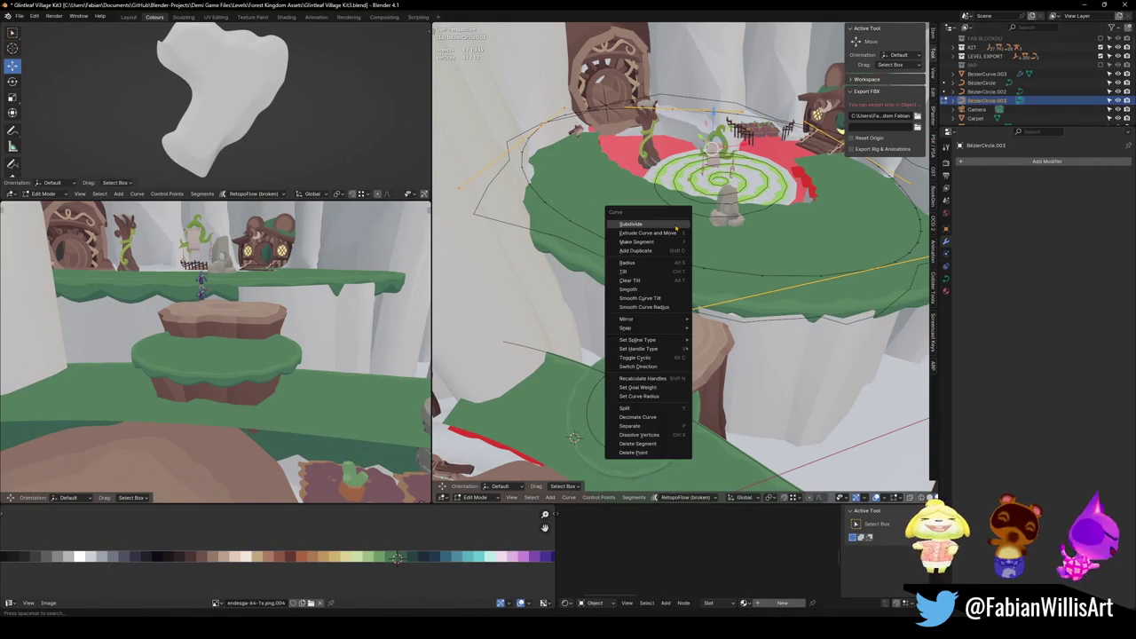
# Subdivide the outline curve, then slide the new segment and scale it to 0.732.
pyautogui.click(626, 229)
pyautogui.press('g')
pyautogui.hotkey('shift', 'z')
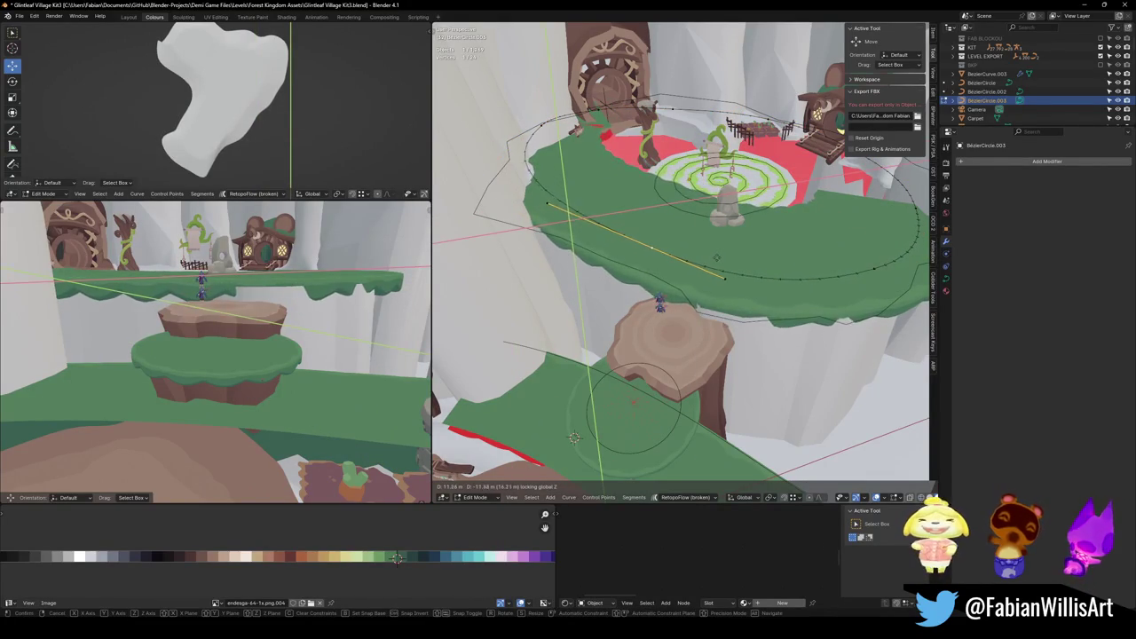
pyautogui.click(575, 438)
pyautogui.press('s')
pyautogui.click(726, 263)
# Shift another outline segment about −3.1 m inward and check it from both viewports.
pyautogui.click(857, 272)
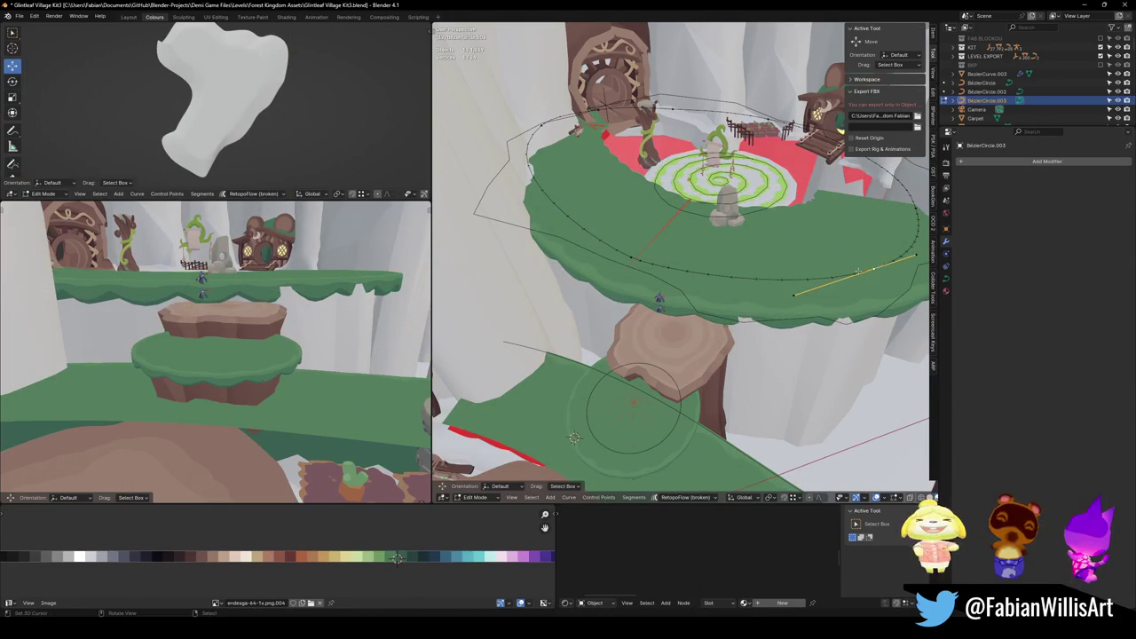
pyautogui.press('KP_8')
pyautogui.press('r')
pyautogui.press('z')
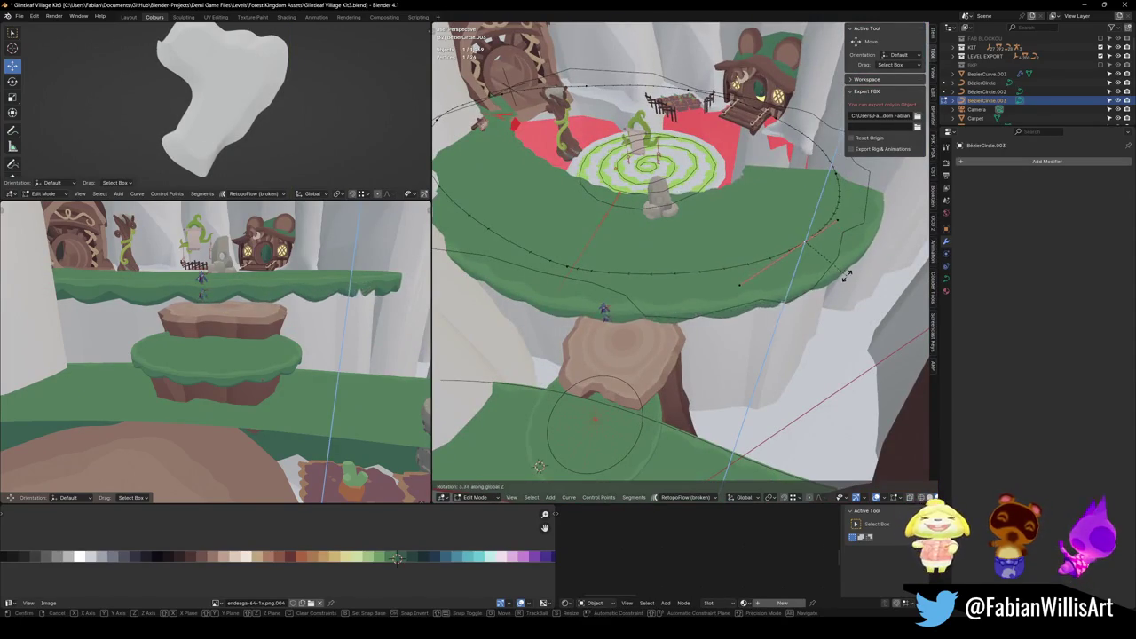
pyautogui.press('Escape')
pyautogui.press('g')
pyautogui.hotkey('shift', 'z')
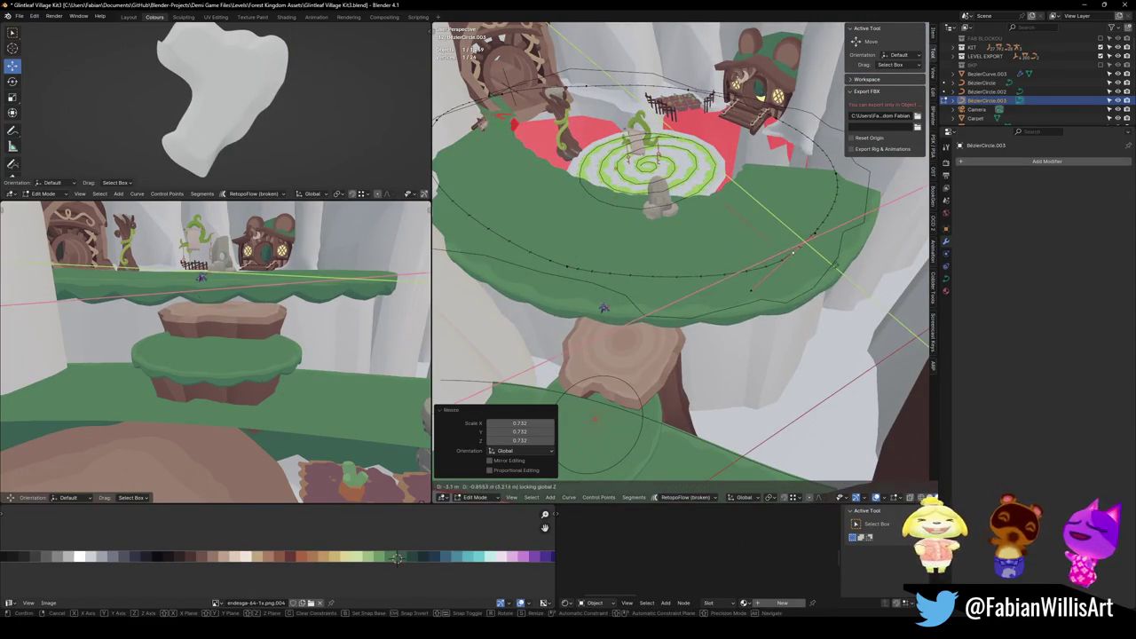
pyautogui.click(595, 417)
pyautogui.press('KP_1')
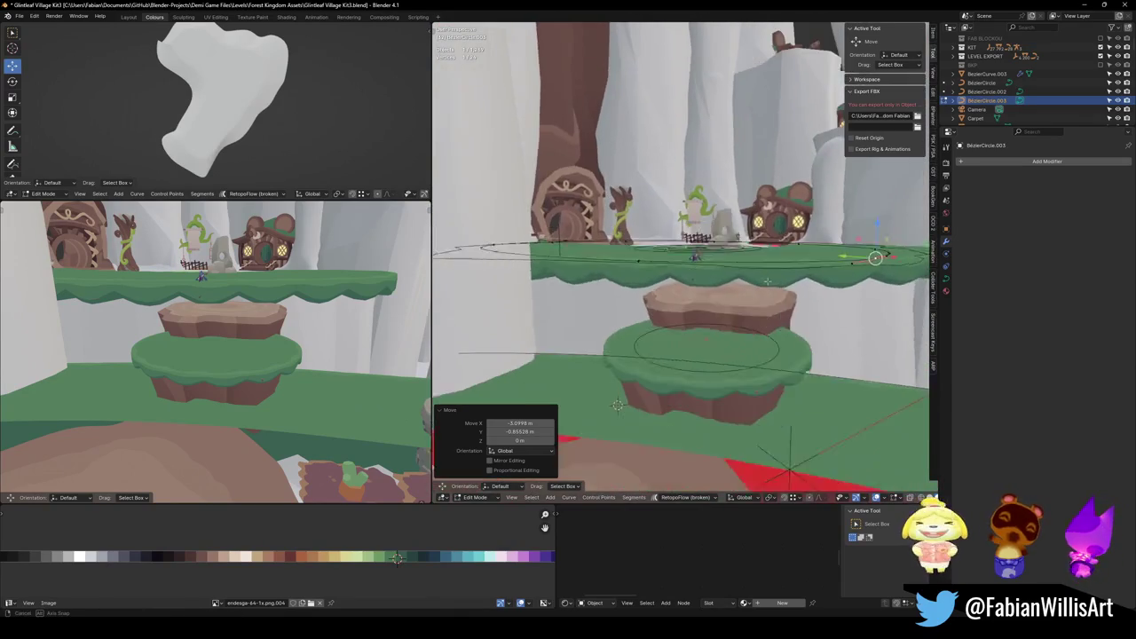
pyautogui.moveTo(240, 355); pyautogui.dragTo(272, 373)
pyautogui.moveTo(736, 196)
pyautogui.mouseDown()
pyautogui.moveTo(746, 272)
pyautogui.moveTo(760, 285)
pyautogui.mouseUp()
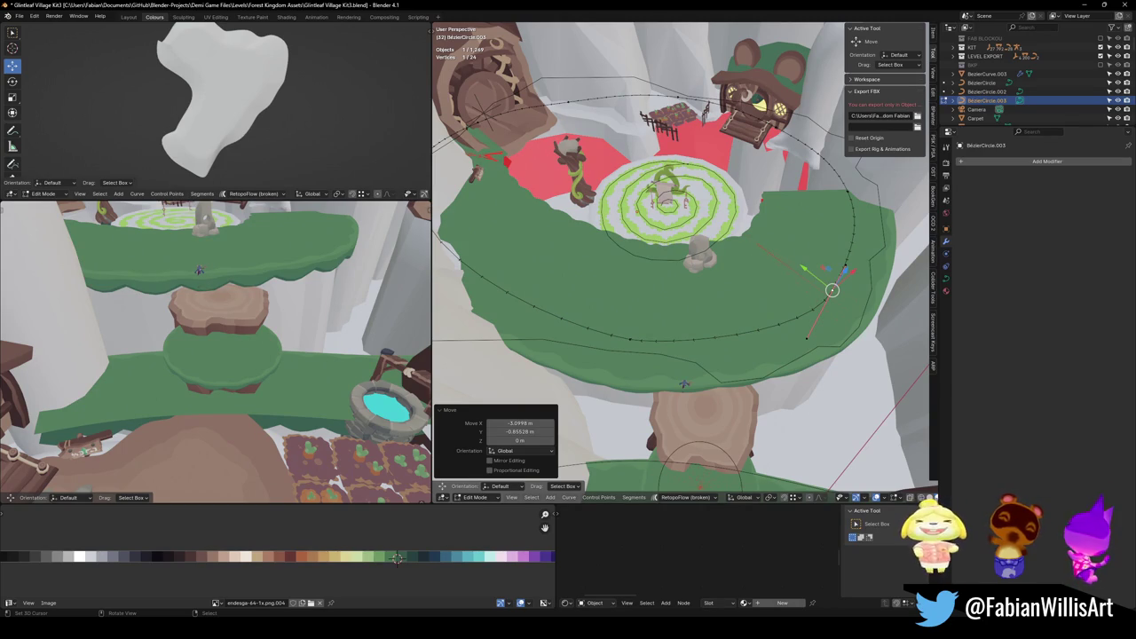
# Save the Glintleaf Village Kit3 .blend file while still editing the Bézier circle.
pyautogui.hotkey('ctrl', 's')
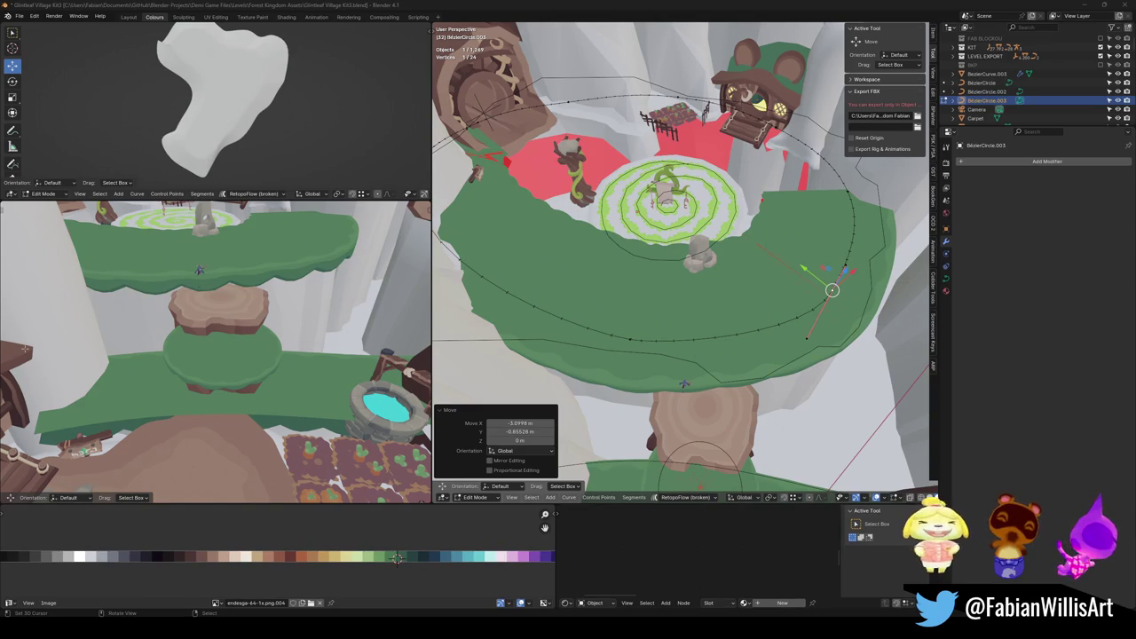
# Look over the curve ring from several angles, then return to Object Mode.
pyautogui.moveTo(643, 293)
pyautogui.mouseDown()
pyautogui.moveTo(533, 338)
pyautogui.moveTo(315, 385)
pyautogui.mouseUp()
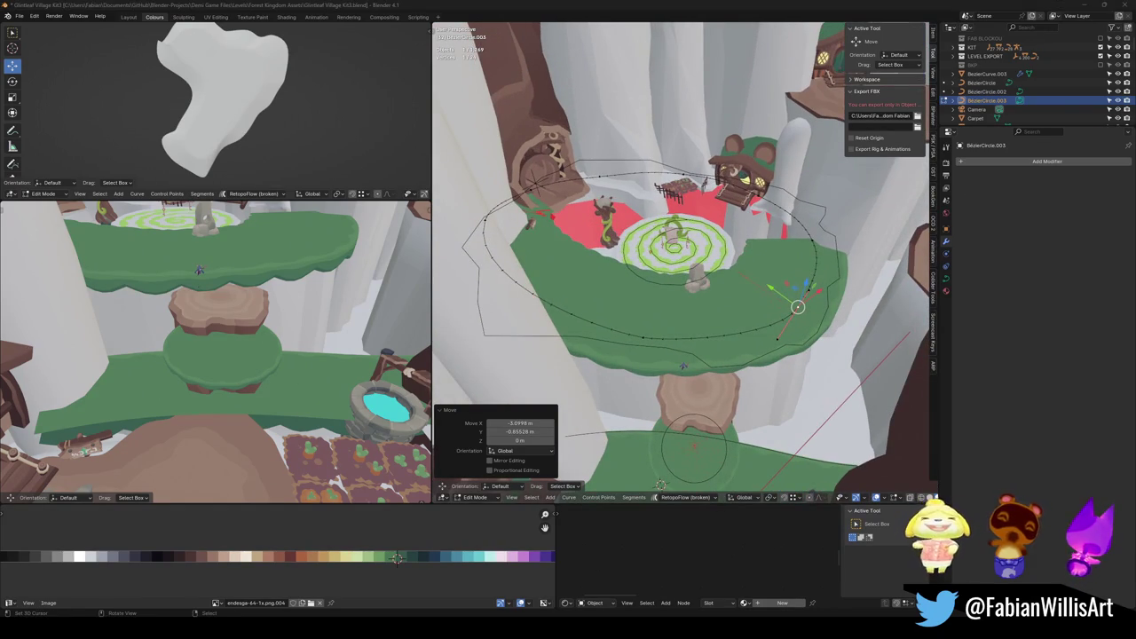
pyautogui.moveTo(622, 267); pyautogui.dragTo(526, 219)
pyautogui.moveTo(232, 378); pyautogui.dragTo(229, 361)
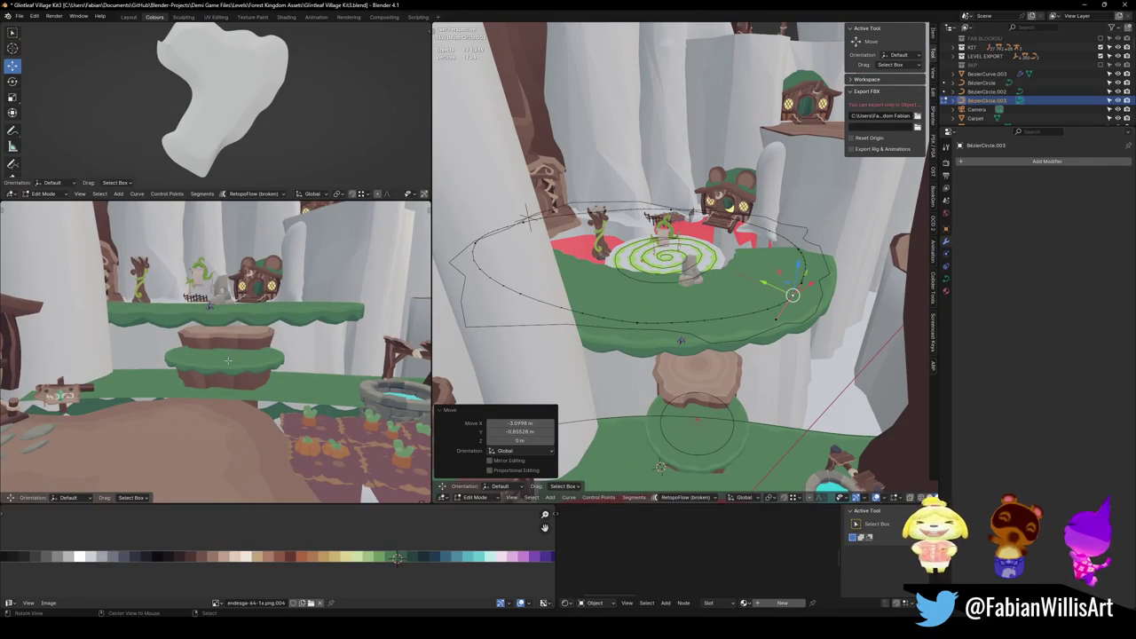
pyautogui.moveTo(750, 328); pyautogui.dragTo(737, 277)
pyautogui.press('Tab')
pyautogui.scroll(6, 737, 277)
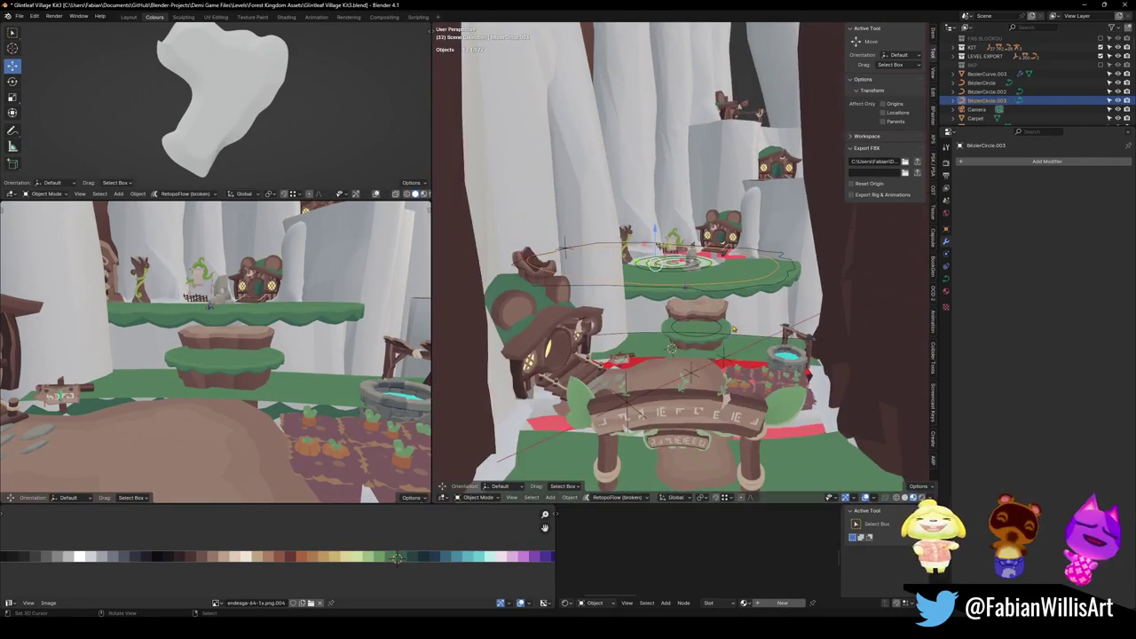
# Save the file and keep FOREST_GLINTLEAFVILLAGE_00 at the origin.
pyautogui.hotkey('ctrl', 's')
pyautogui.click(627, 273)
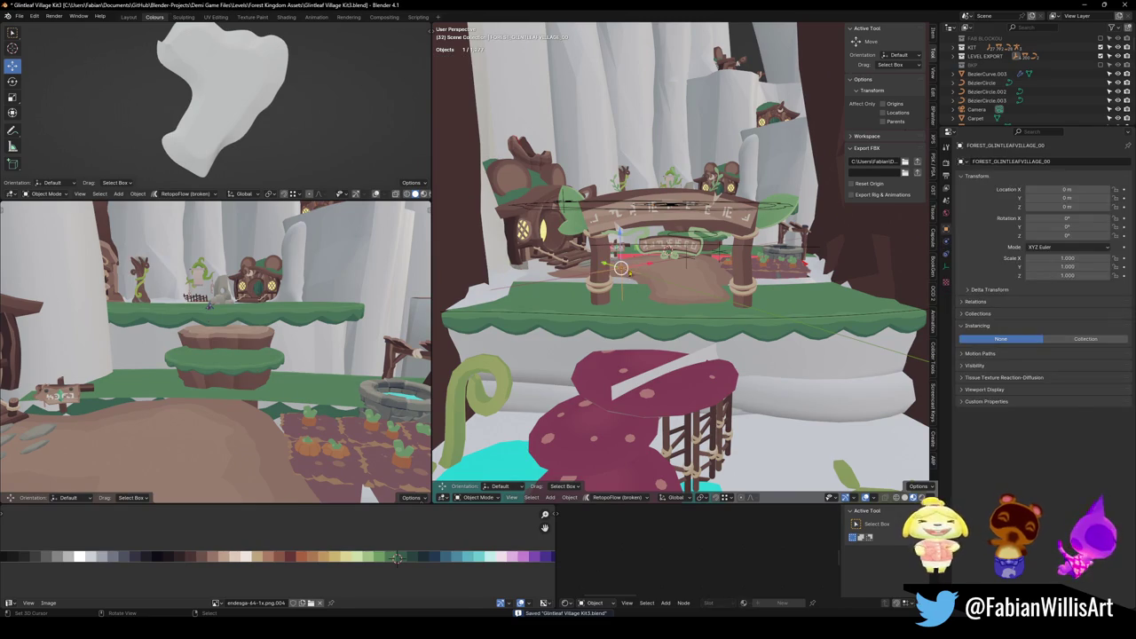
pyautogui.moveTo(627, 273); pyautogui.dragTo(668, 281)
pyautogui.press('g')
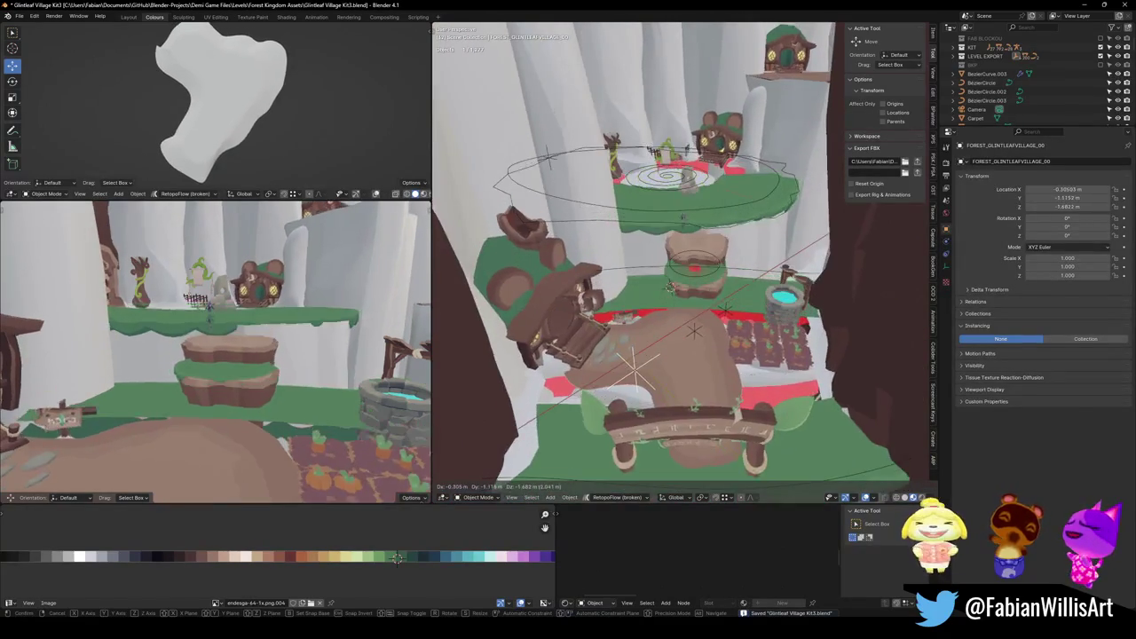
pyautogui.press('Escape')
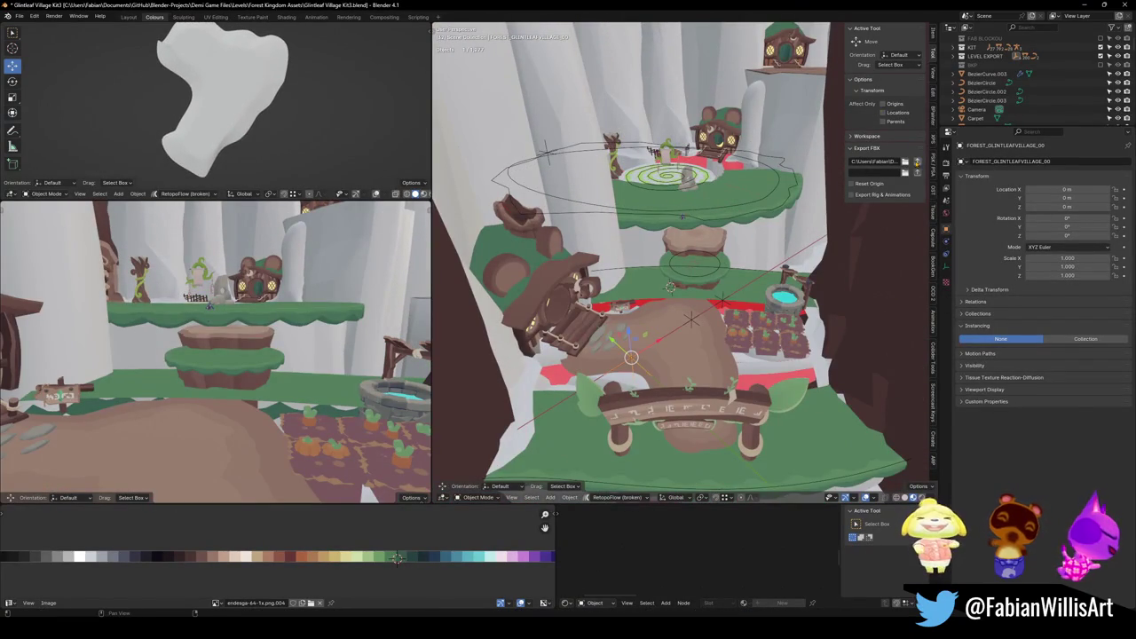
# Select every object in the scene, then glance at Unity before returning to Blender.
pyautogui.press('a')
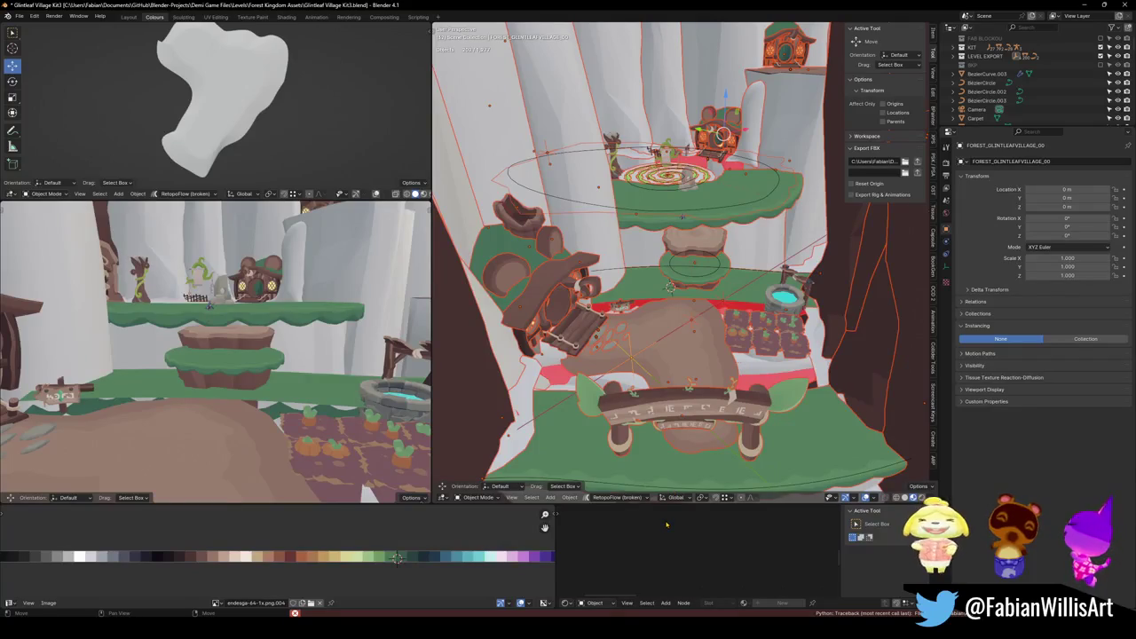
pyautogui.hotkey('alt', 'Tab')
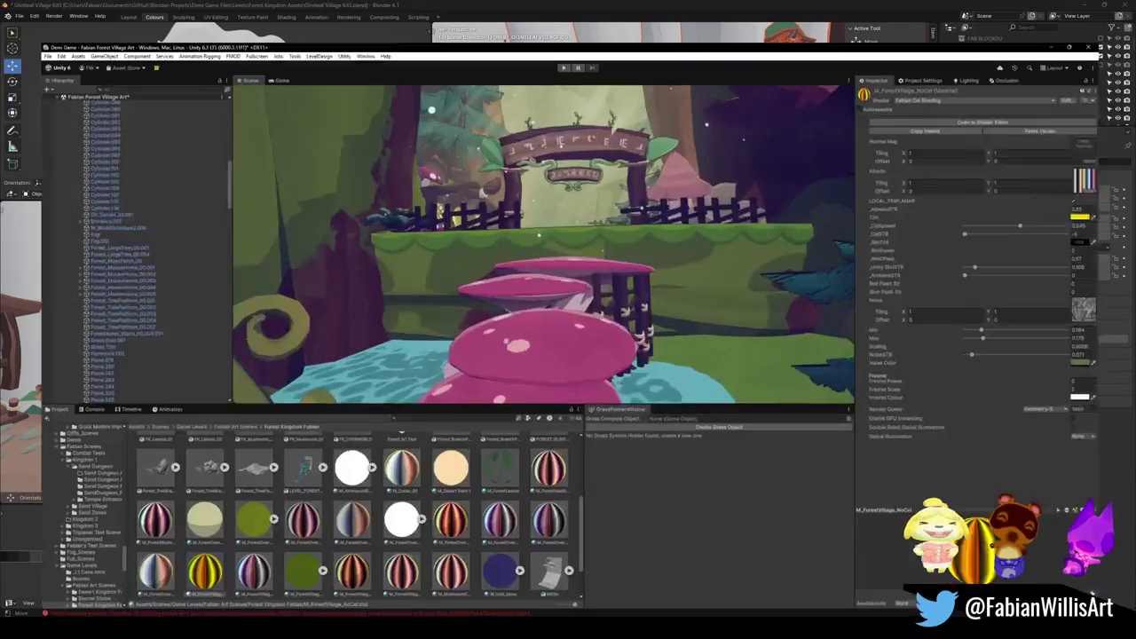
pyautogui.hotkey('alt', 'Tab')
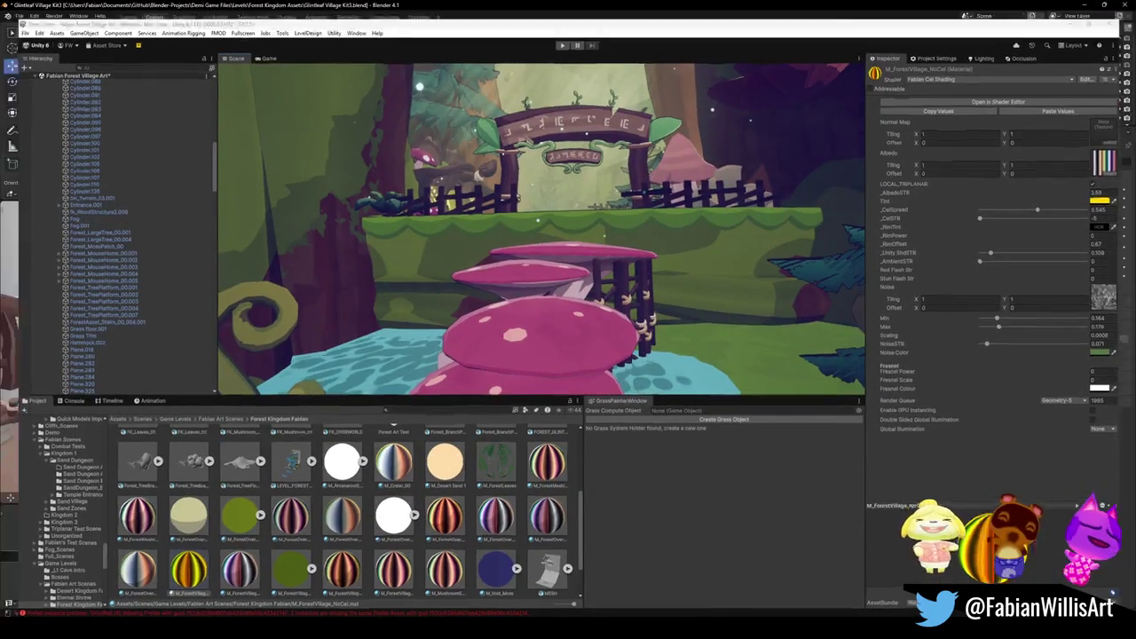
pyautogui.hotkey('alt', 'Tab')
pyautogui.hotkey('alt', 'Tab')
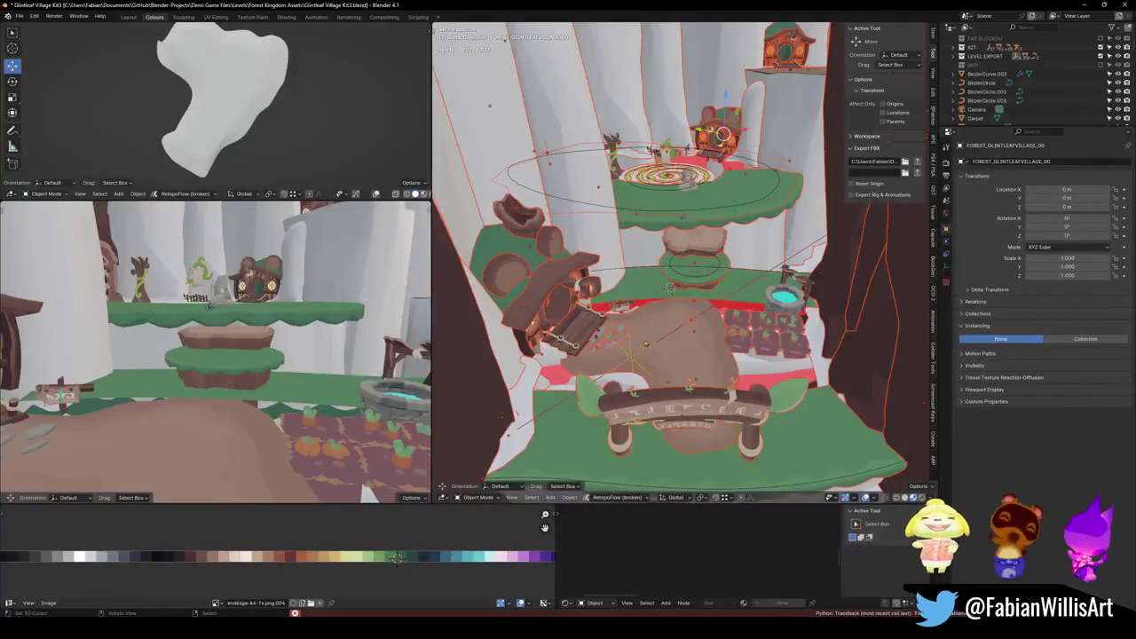
# Include the BKP collection in the scene and export the level as FBX.
pyautogui.click(636, 371)
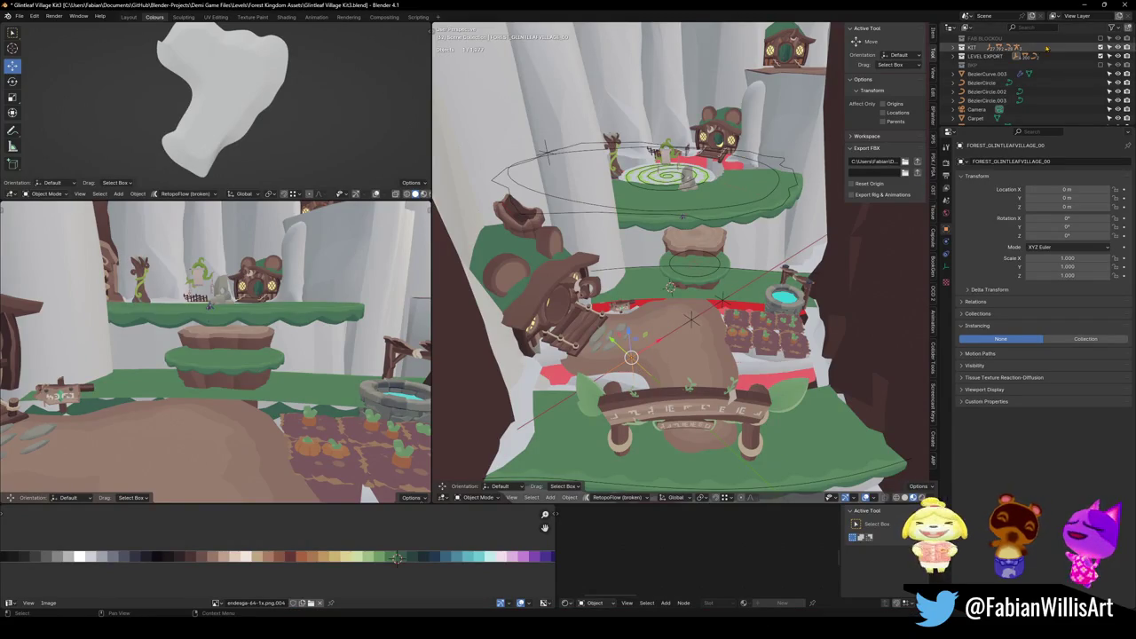
pyautogui.click(1101, 64)
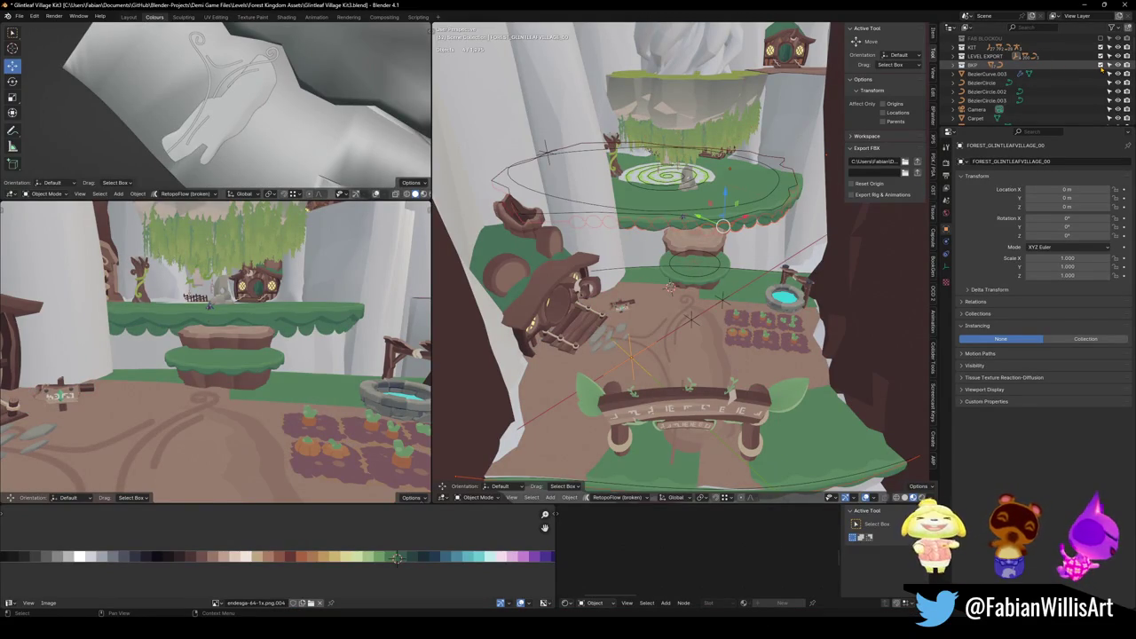
pyautogui.keyDown('shift'); pyautogui.rightClick(630, 357); pyautogui.keyUp('shift')
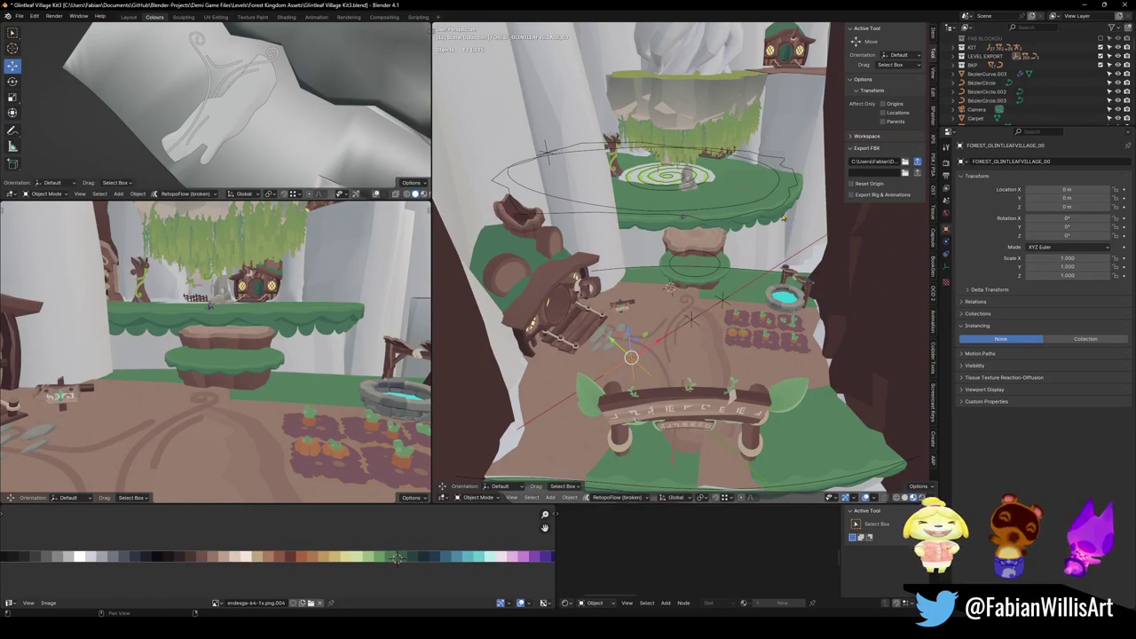
pyautogui.click(917, 162)
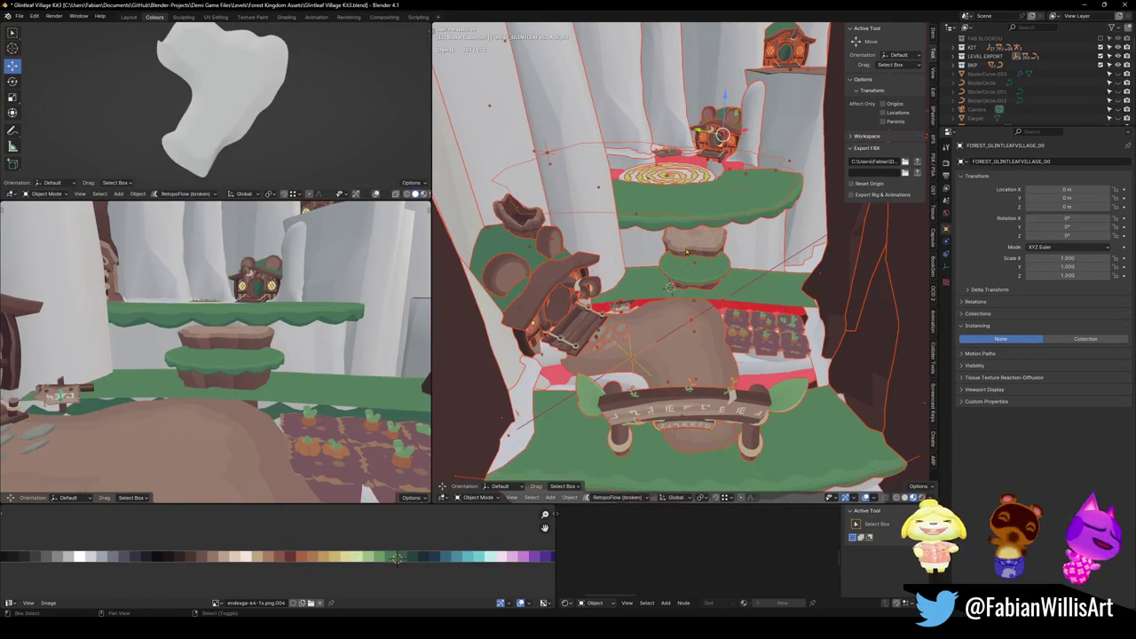
pyautogui.moveTo(659, 378); pyautogui.dragTo(662, 321)
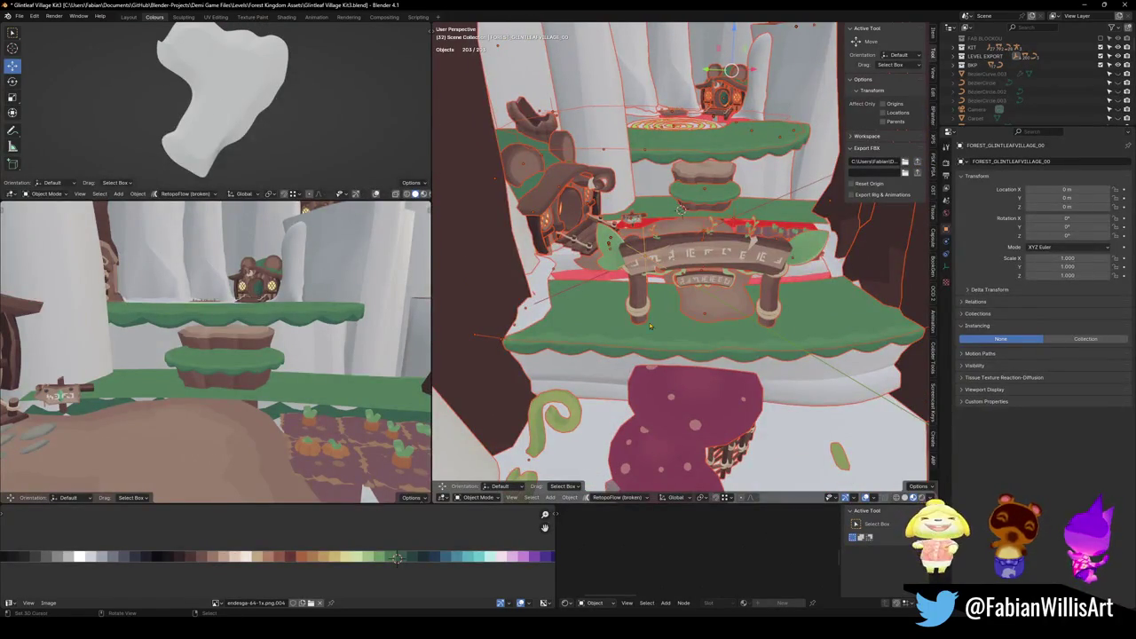
# Unparent Treelogs1.003 keeping its transform, move it to BKP, and delete it.
pyautogui.click(553, 344)
pyautogui.press('g')
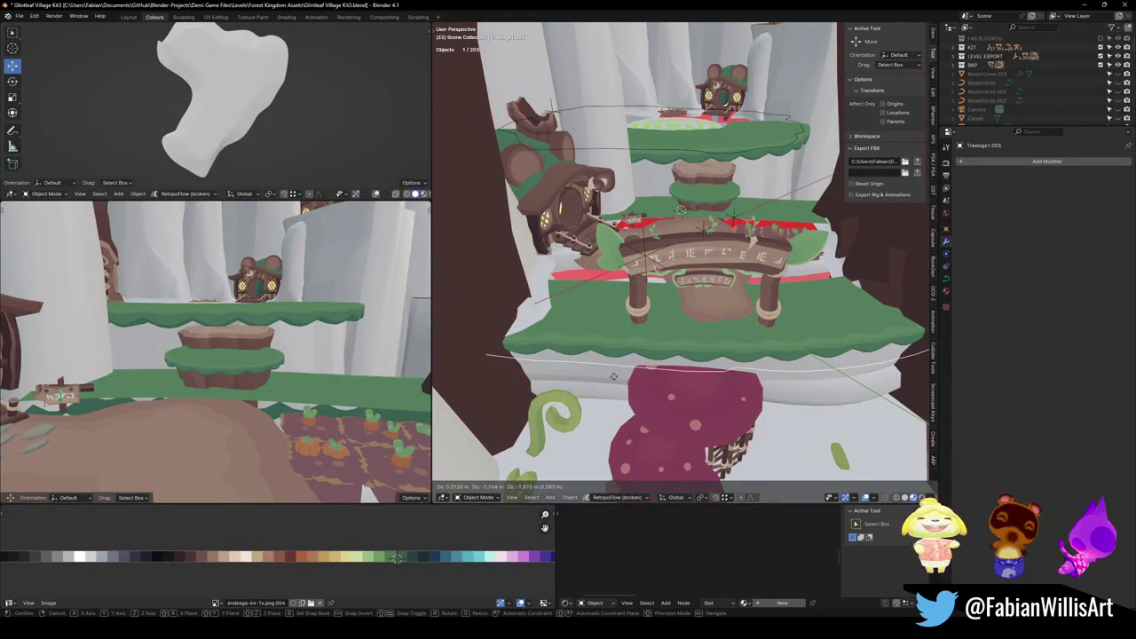
pyautogui.rightClick(622, 309)
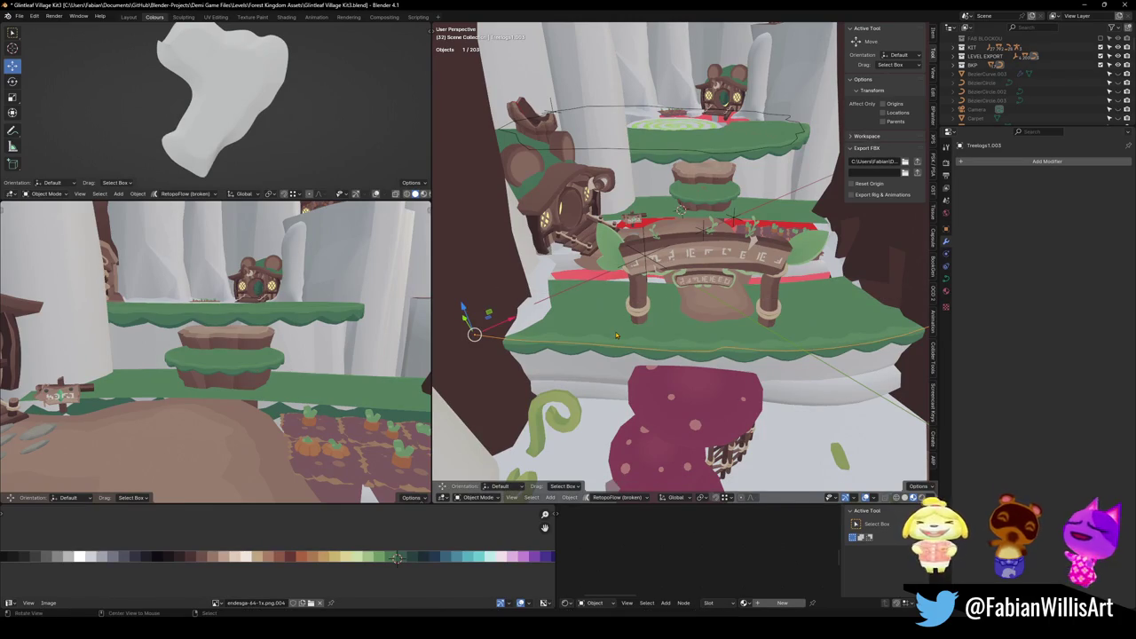
pyautogui.hotkey('alt', 'p')
pyautogui.click(616, 332)
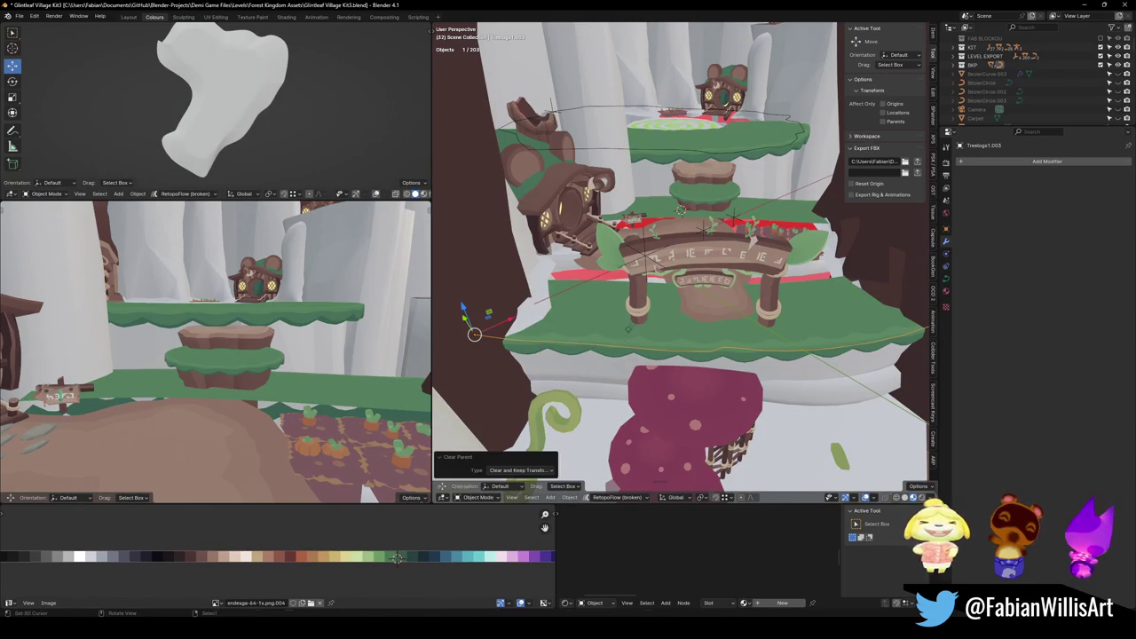
pyautogui.press('m')
pyautogui.click(655, 247)
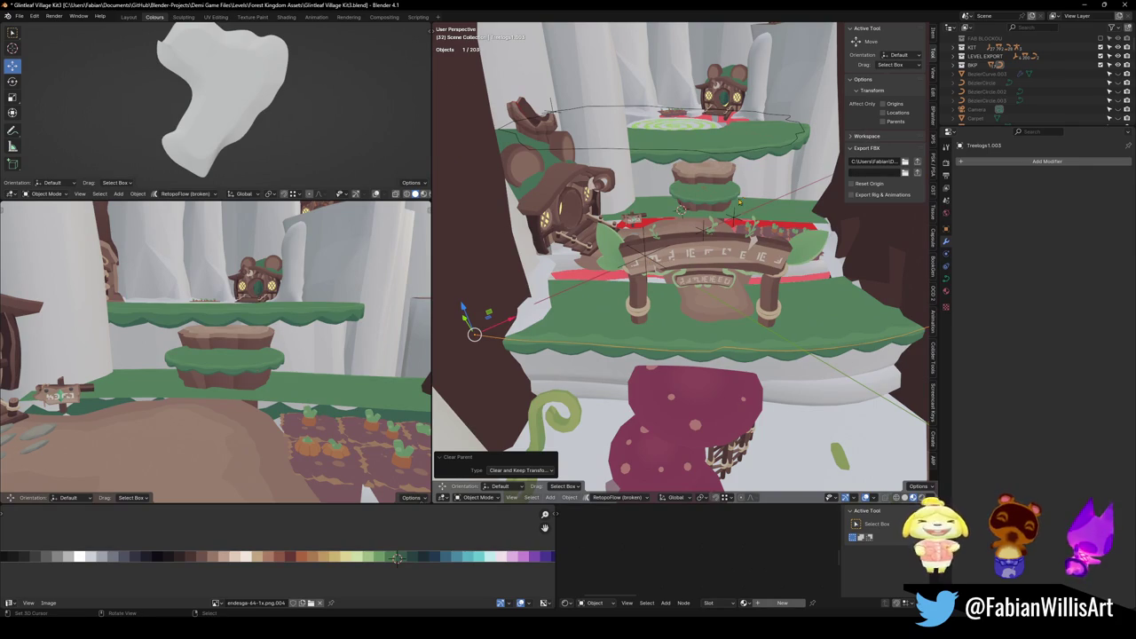
pyautogui.press('Delete')
# Toggle in-front display on the village object and move all objects into LEVEL EXPORT.
pyautogui.click(647, 261)
pyautogui.press('q')
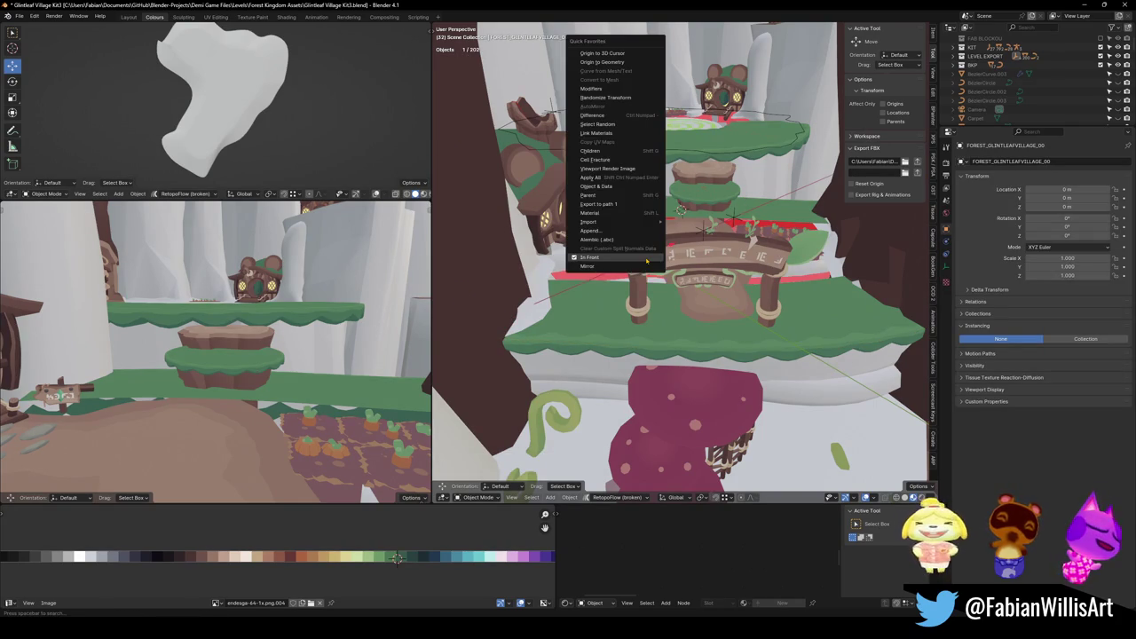
pyautogui.click(647, 260)
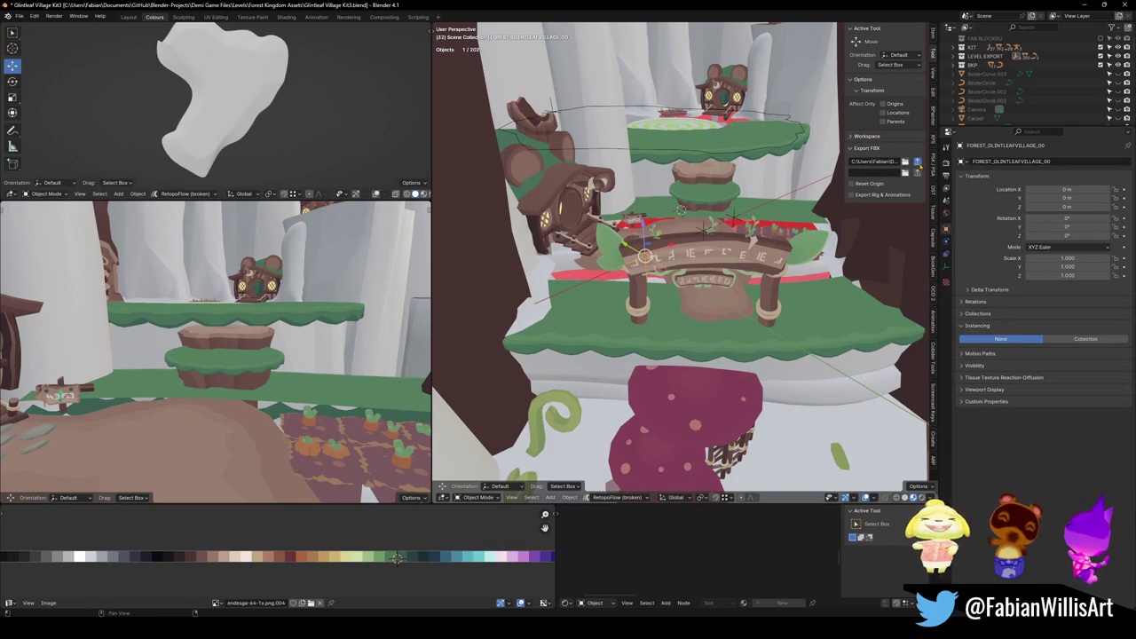
pyautogui.press('a')
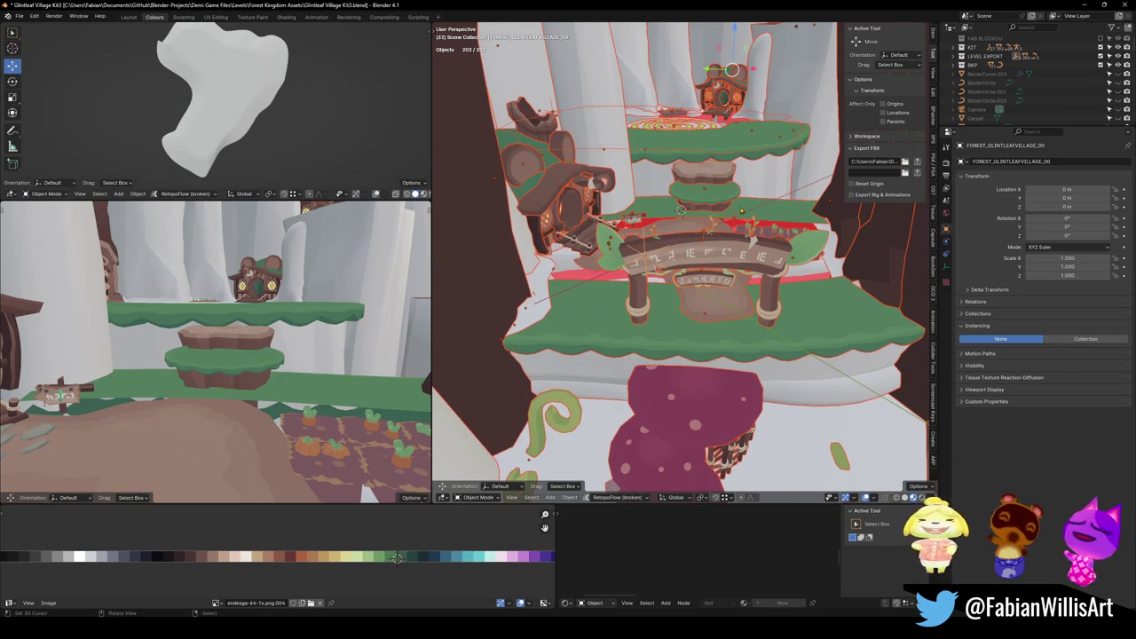
pyautogui.press('m')
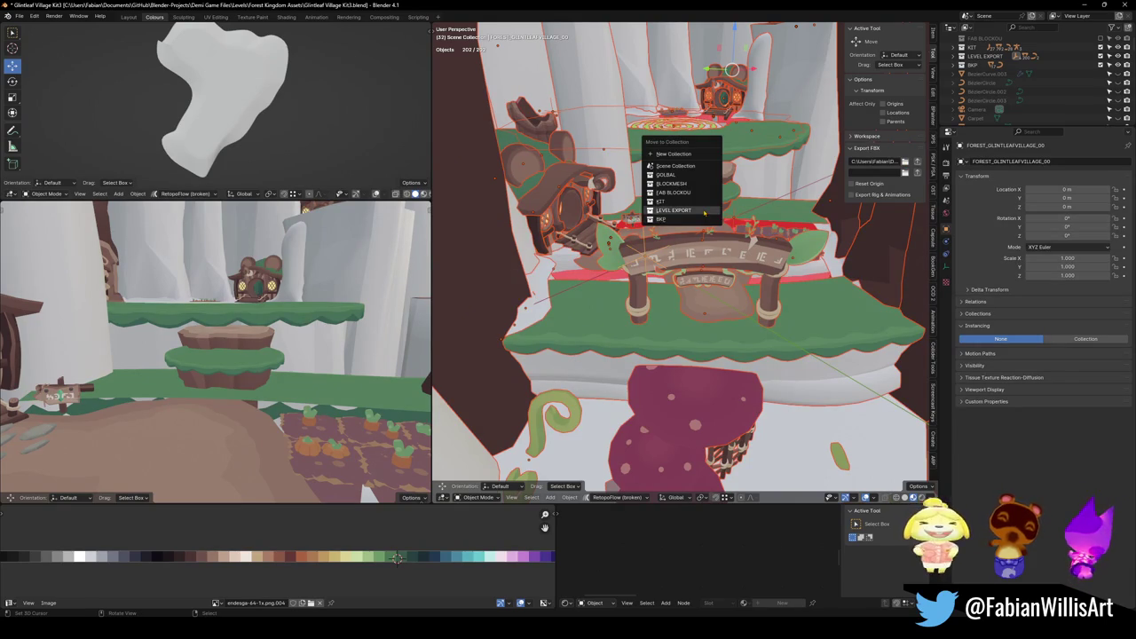
pyautogui.click(705, 213)
# Hide the extra BKP objects, save the file, then reveal everything again.
pyautogui.hotkey('alt', 'a')
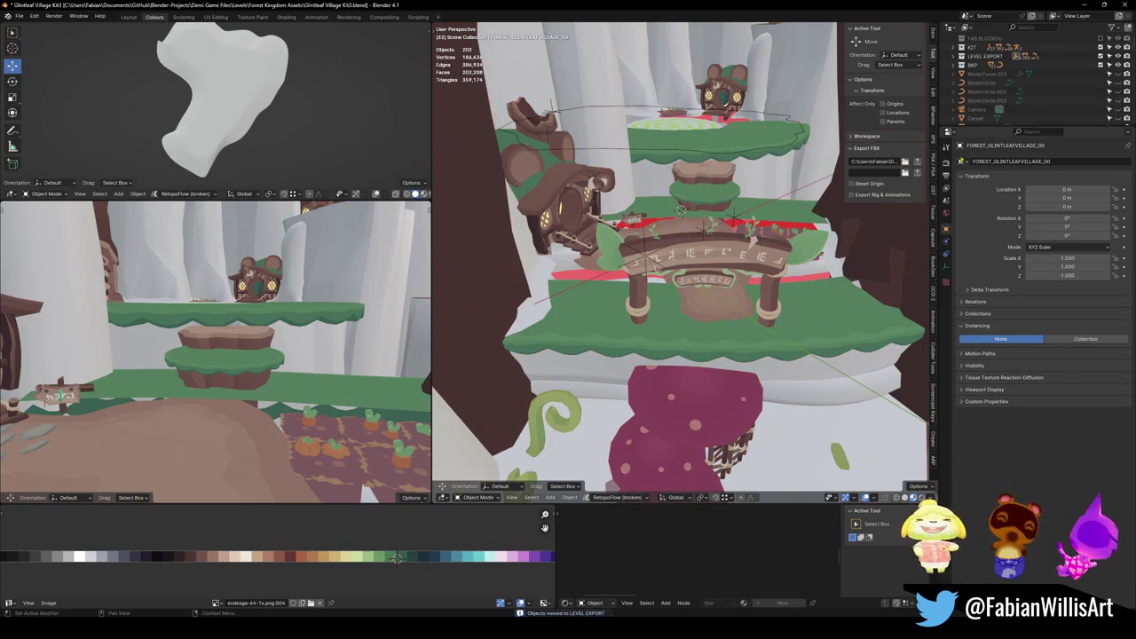
pyautogui.click(1101, 65)
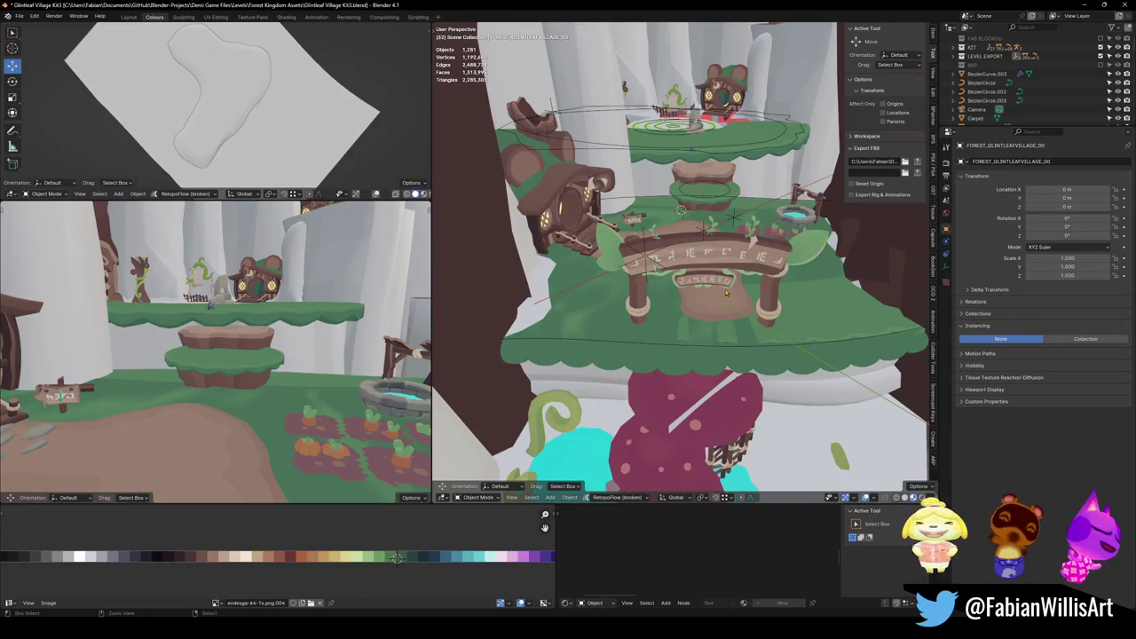
pyautogui.press('a')
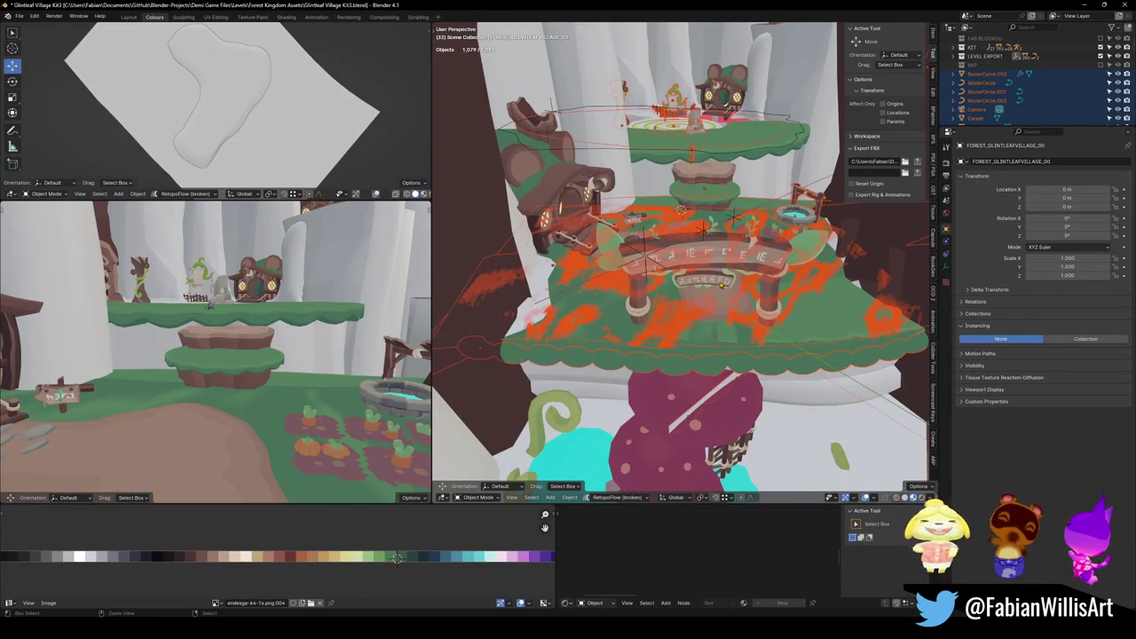
pyautogui.press('h')
pyautogui.hotkey('ctrl', 's')
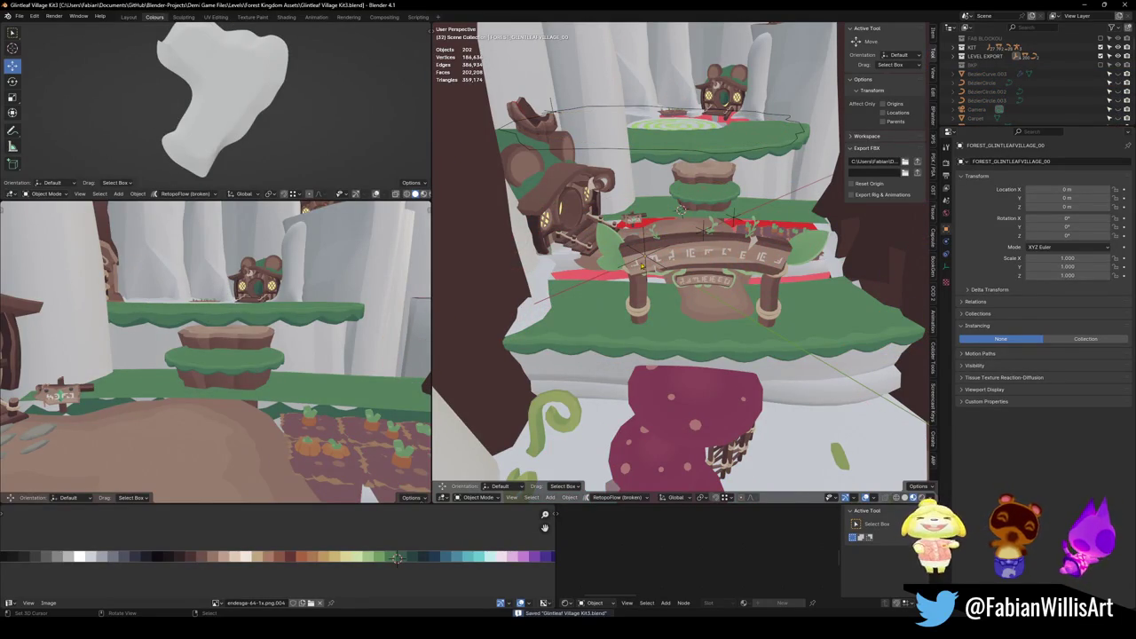
pyautogui.click(646, 258)
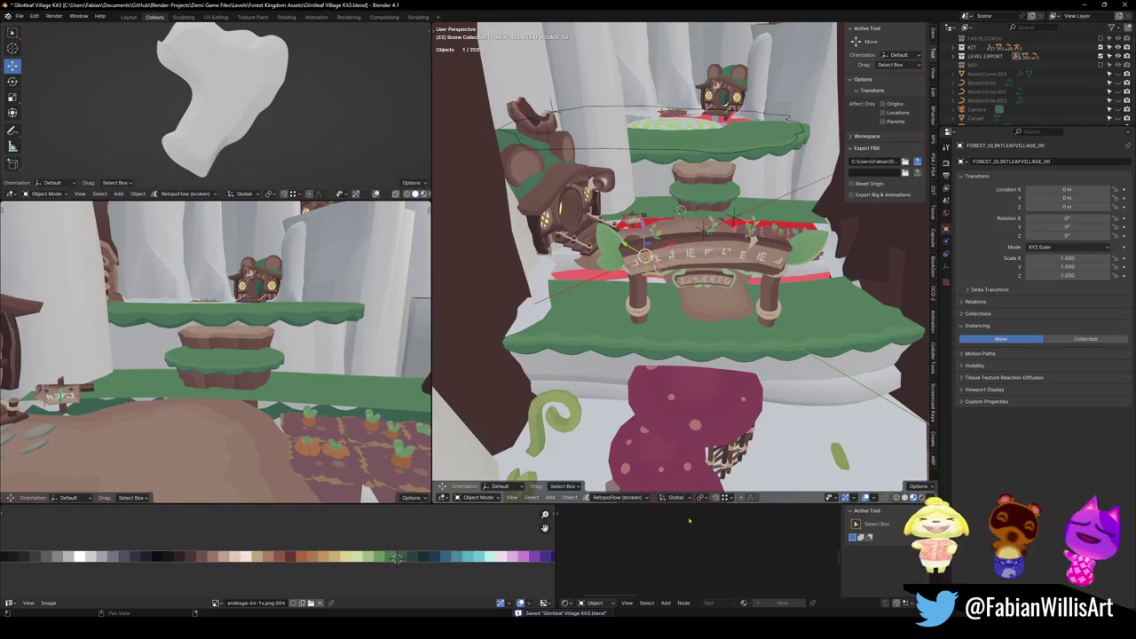
pyautogui.hotkey('alt', 'h')
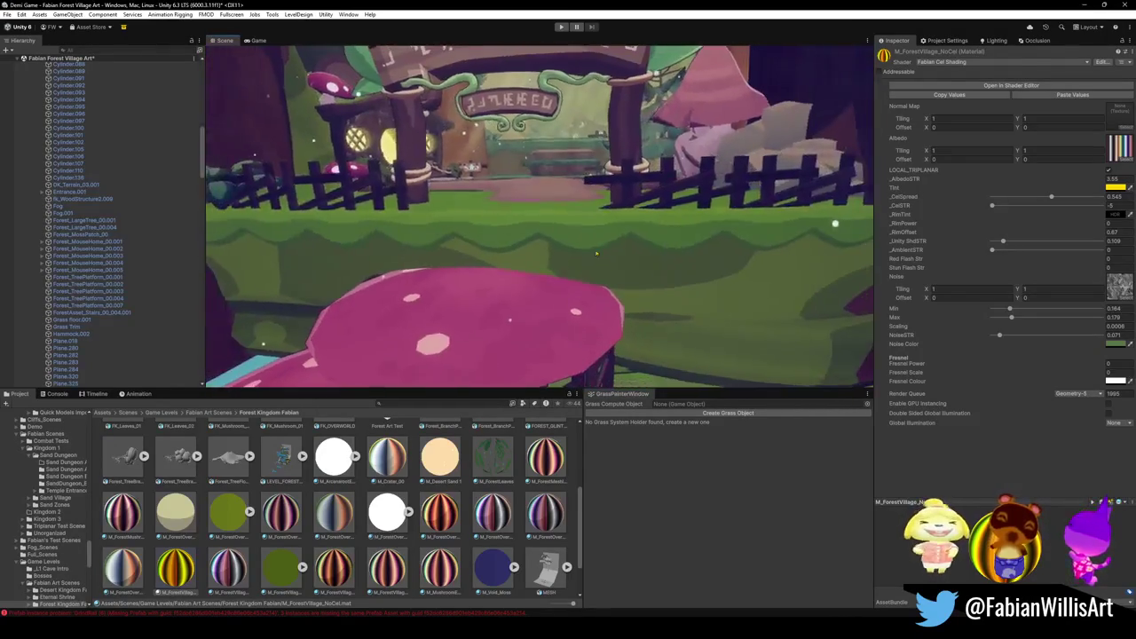
# Fly around and through the village arch, selecting Plane.325 and IL3DN_GodRays (28).
pyautogui.click(593, 279)
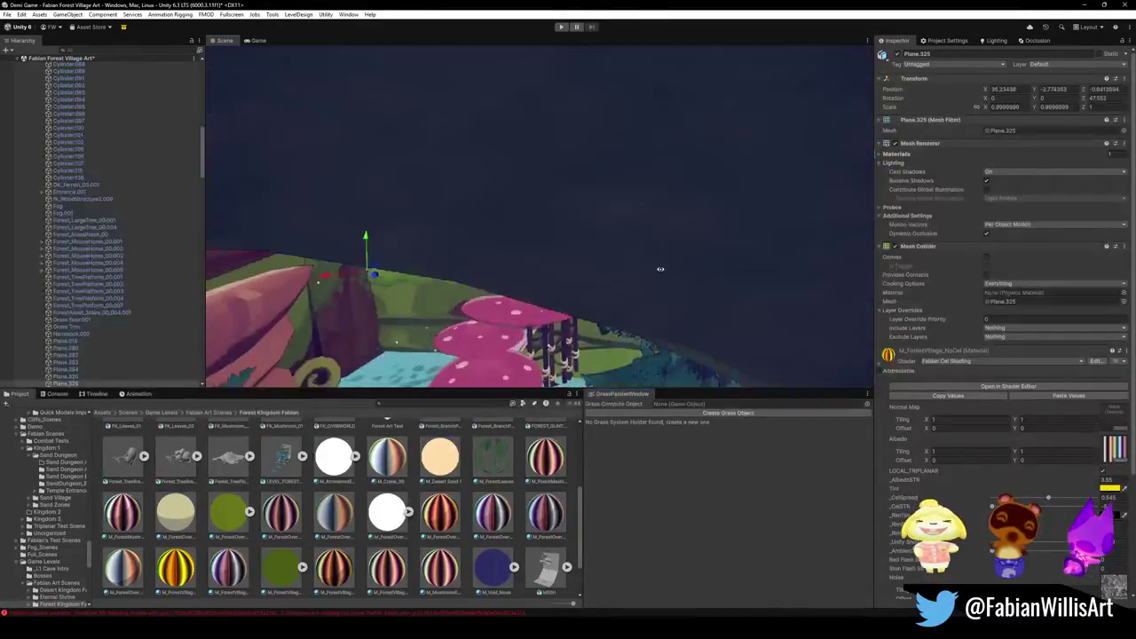
pyautogui.press('s')
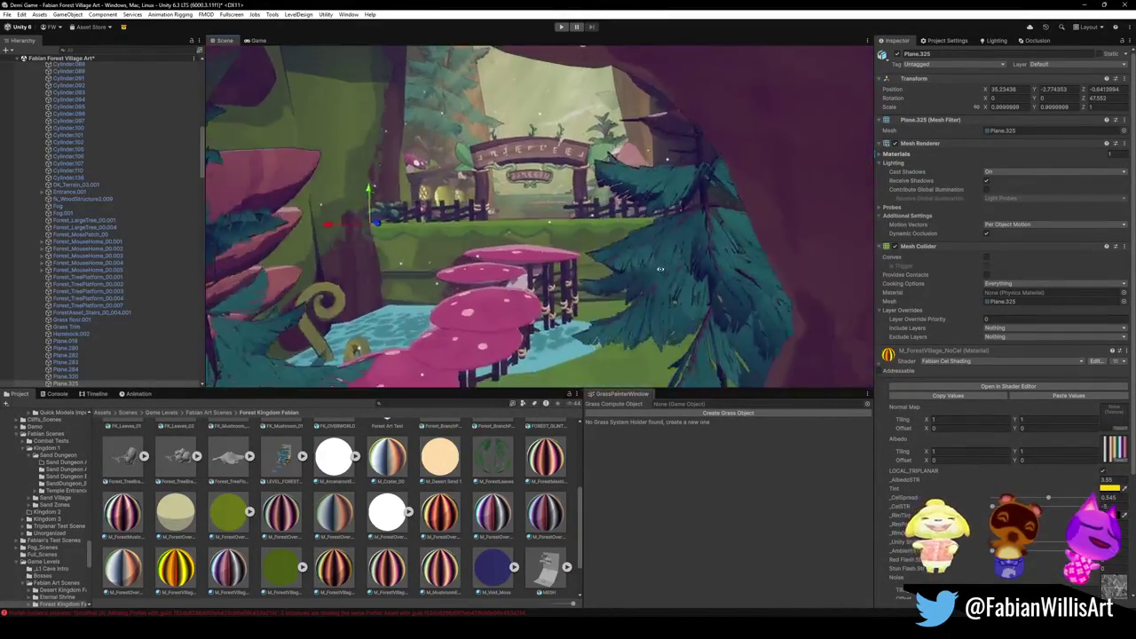
pyautogui.press('w')
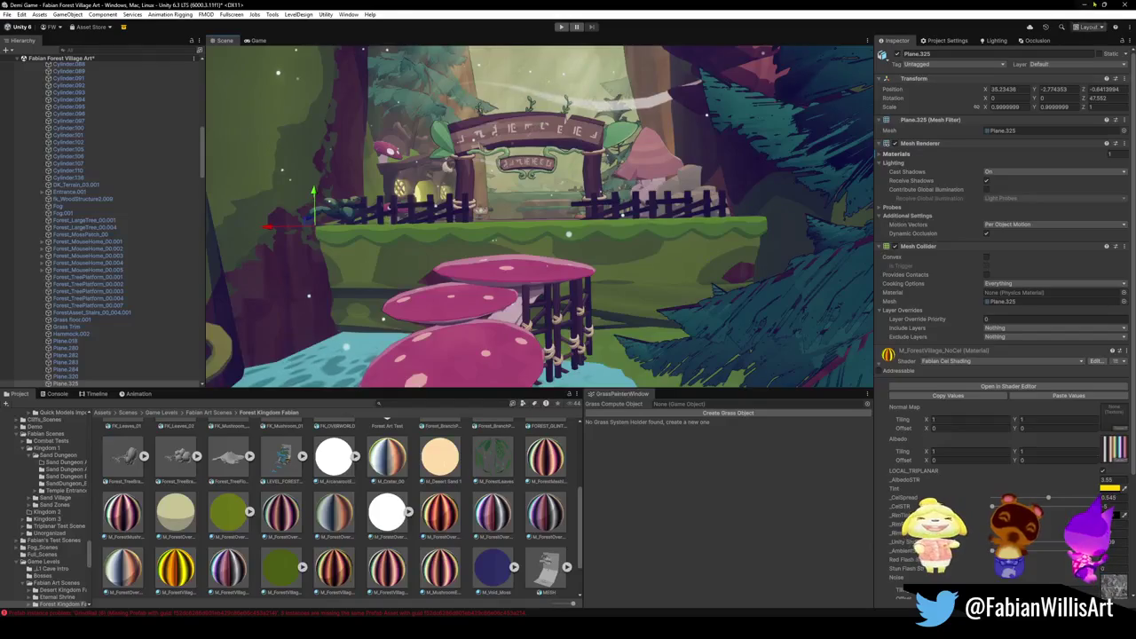
pyautogui.press('w')
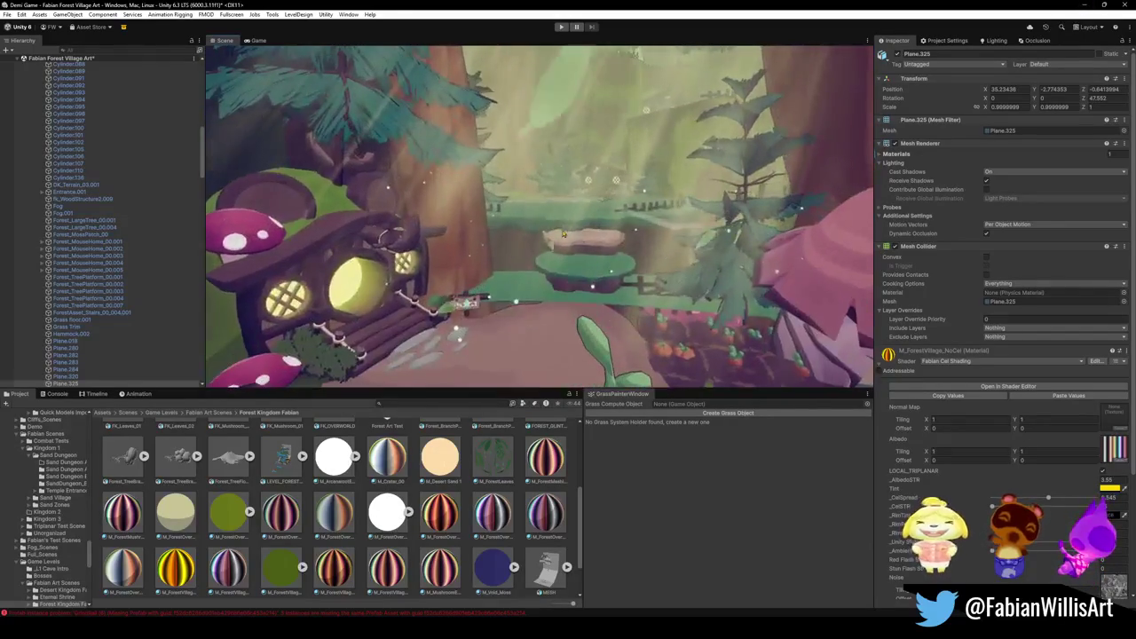
pyautogui.click(535, 224)
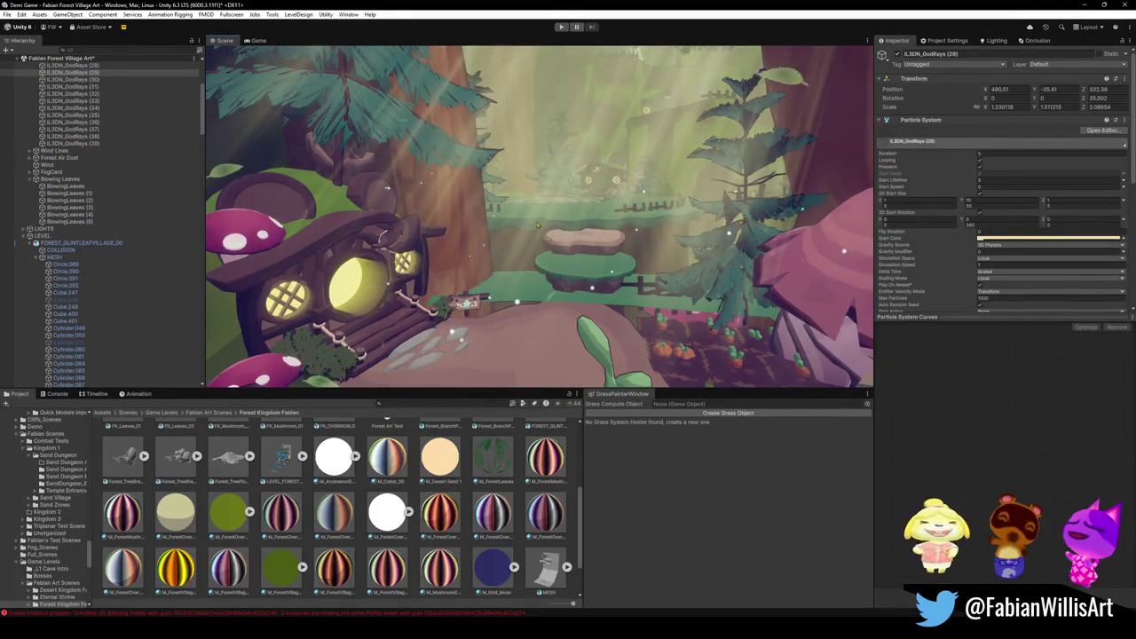
# Frame the god rays, then fly to and frame the Plane.328 grass platform.
pyautogui.press('f')
pyautogui.press('s')
pyautogui.press('w')
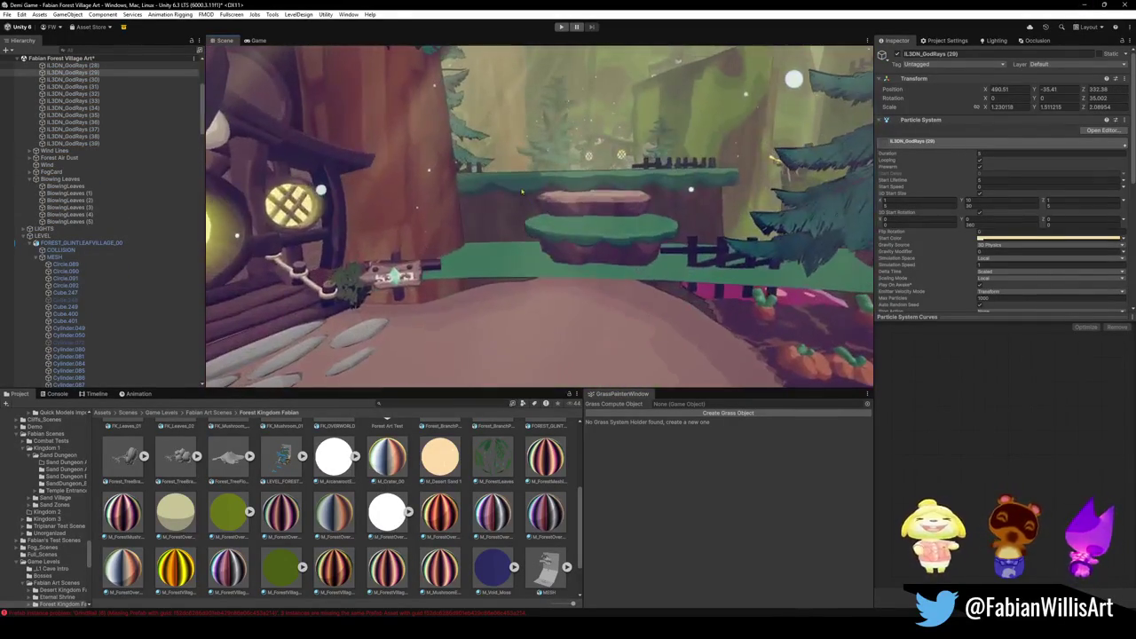
pyautogui.click(522, 190)
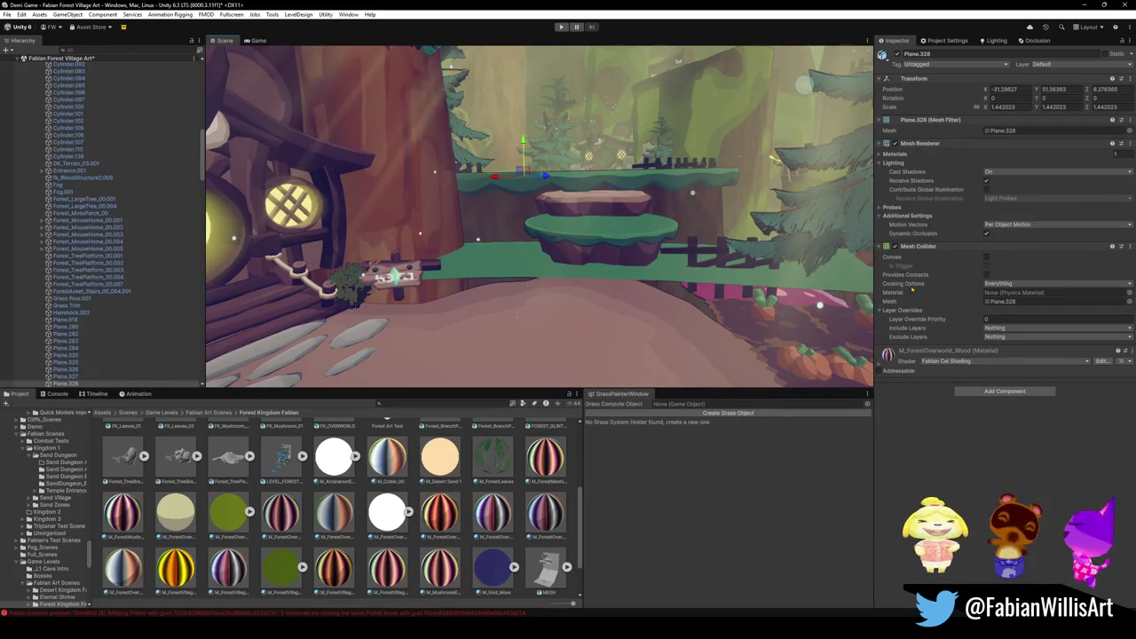
pyautogui.scroll(10, 657, 233)
pyautogui.scroll(-10, 657, 233)
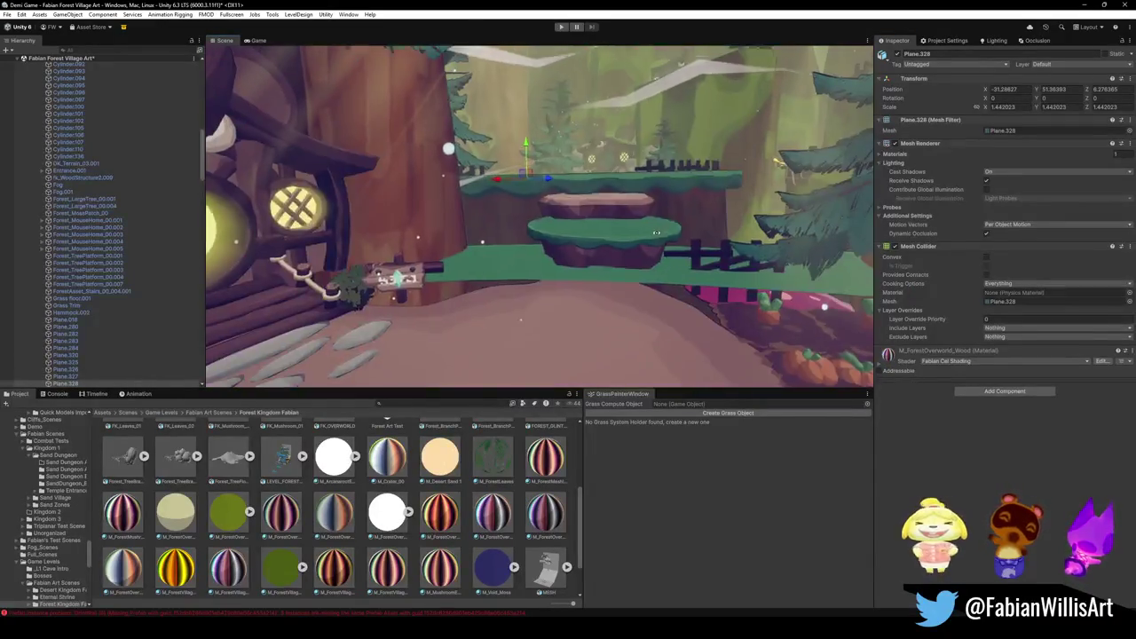
pyautogui.press('f')
pyautogui.scroll(-10, 658, 234)
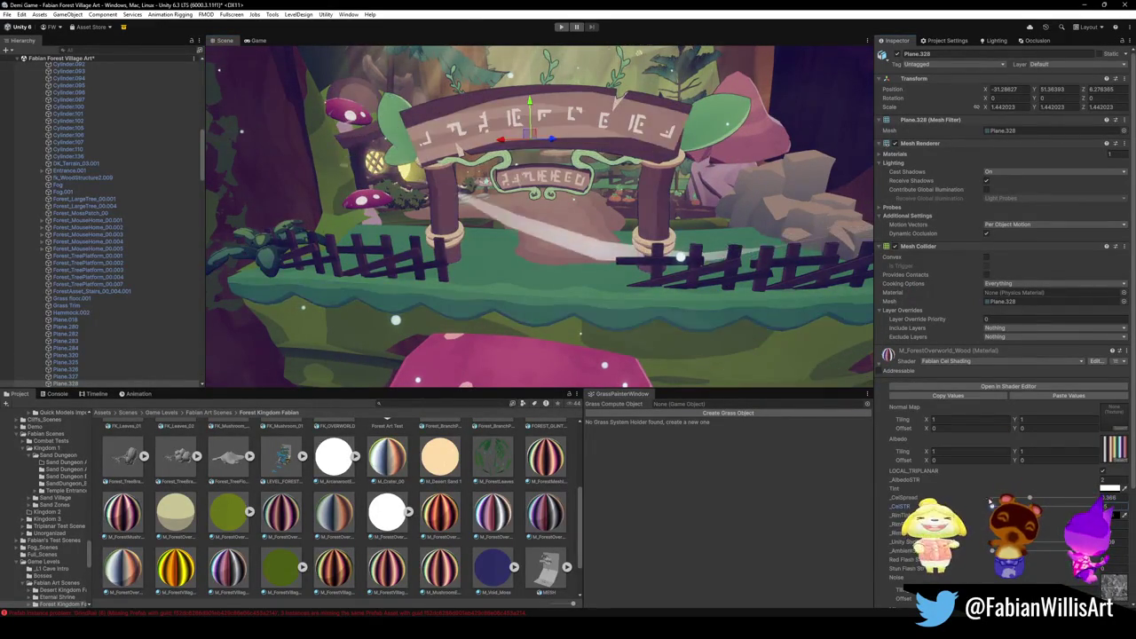
pyautogui.scroll(5, 704, 271)
pyautogui.scroll(-5, 704, 270)
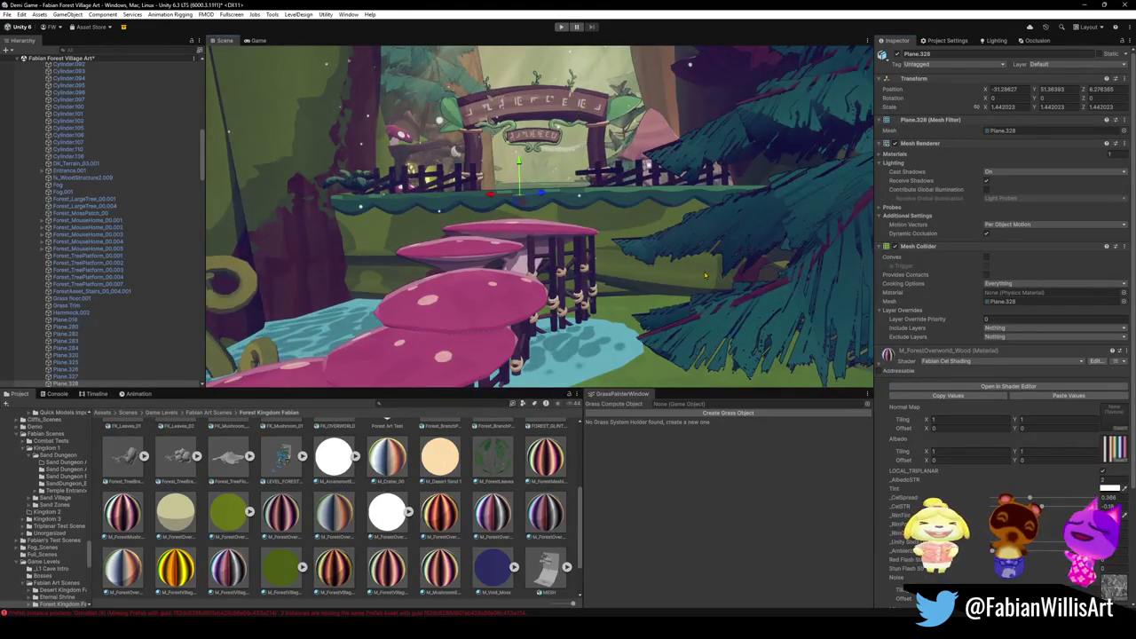
pyautogui.scroll(10, 705, 275)
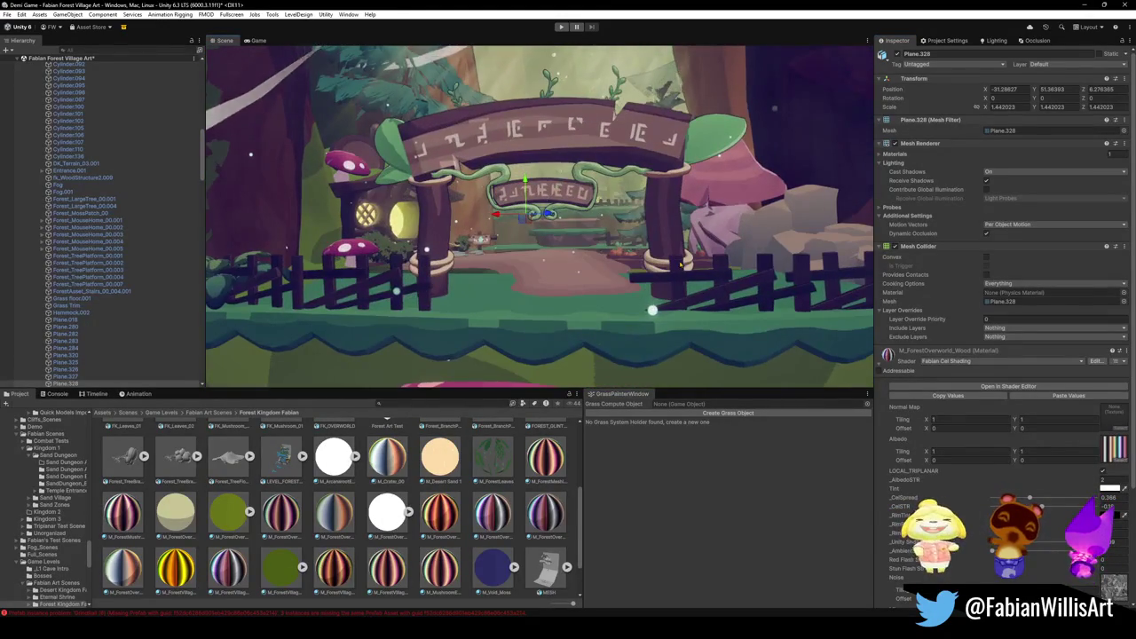
# Frame the IL3DN_GodRays (2) and (28) effects, then clear the selection.
pyautogui.click(684, 257)
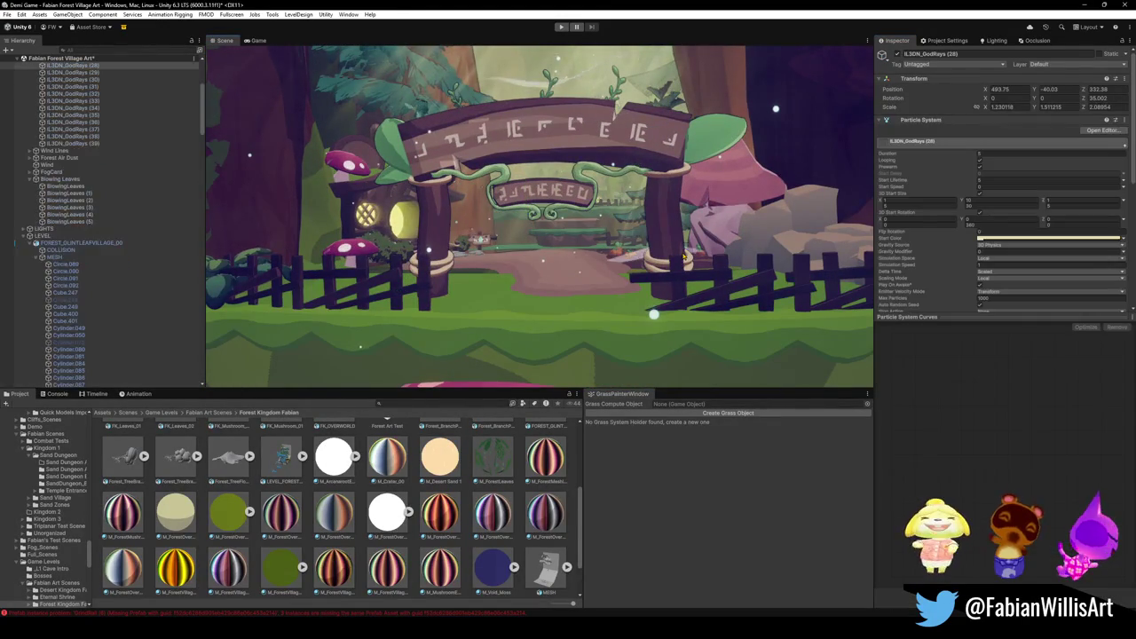
pyautogui.click(613, 257)
pyautogui.press('f')
pyautogui.click(641, 245)
pyautogui.press('f')
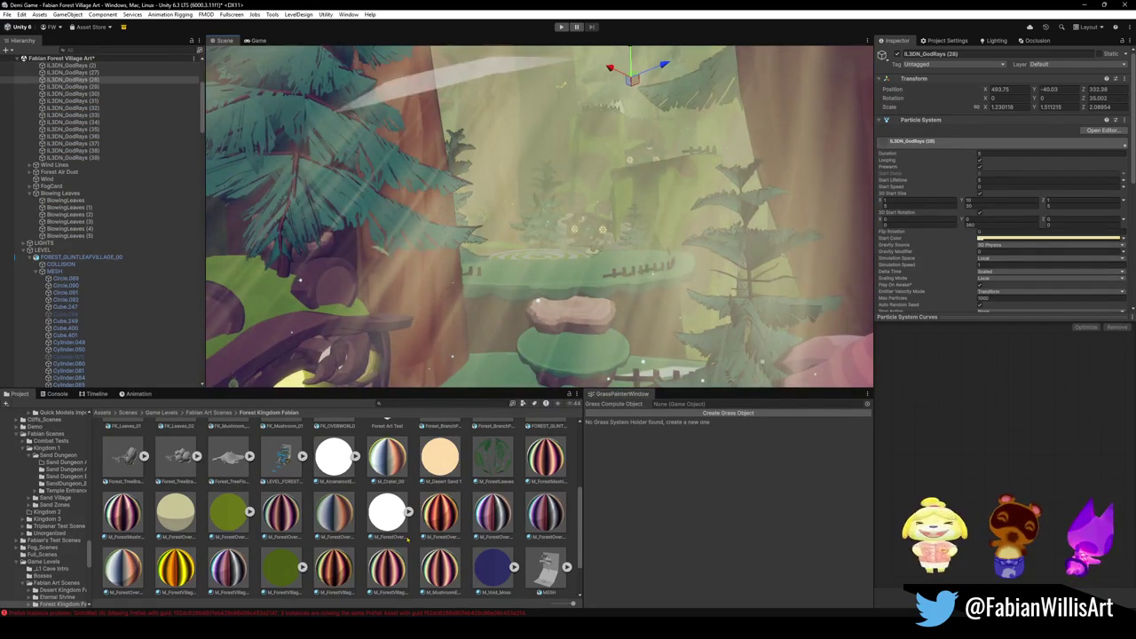
pyautogui.click(606, 257)
# Fly along the pink path, past the mushroom house, through the wooden arch.
pyautogui.press('w')
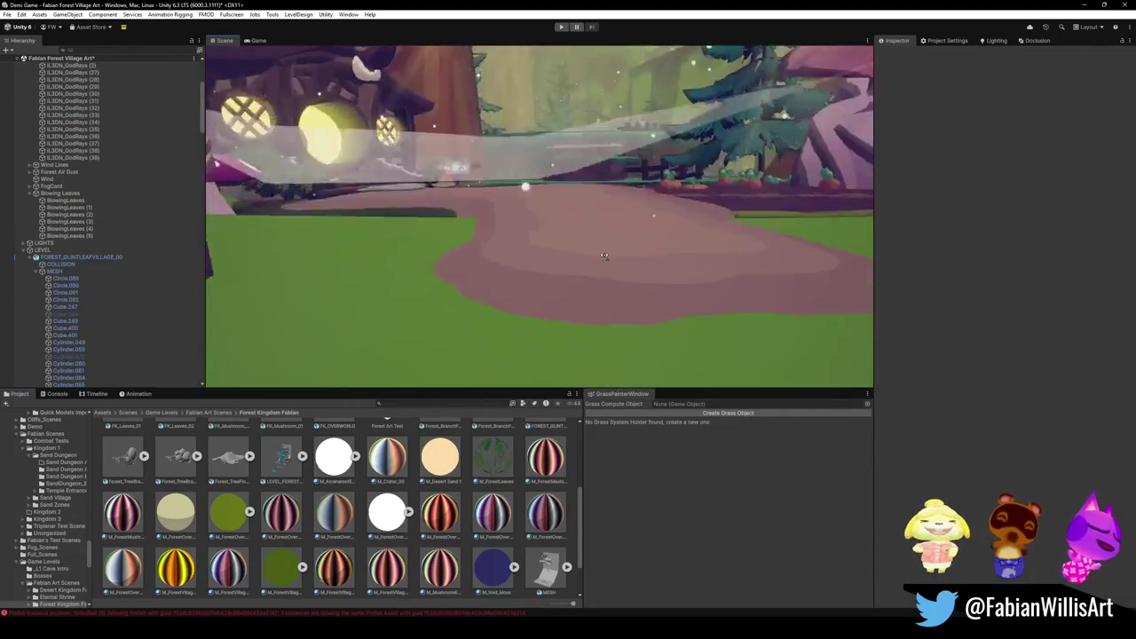
pyautogui.press('w')
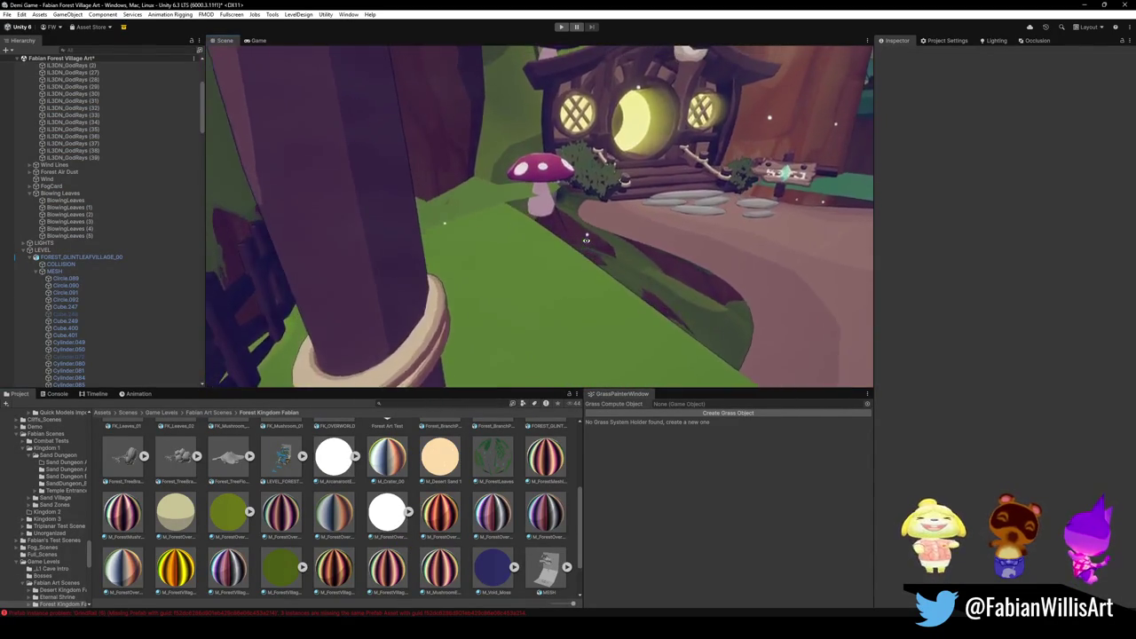
pyautogui.press('w')
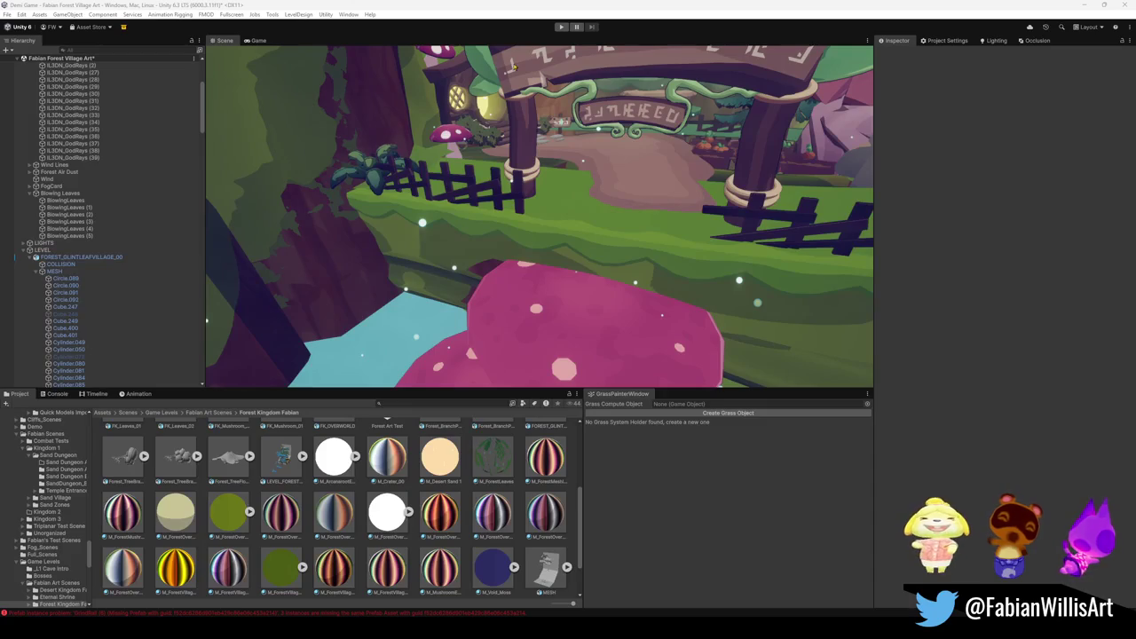
pyautogui.press('w')
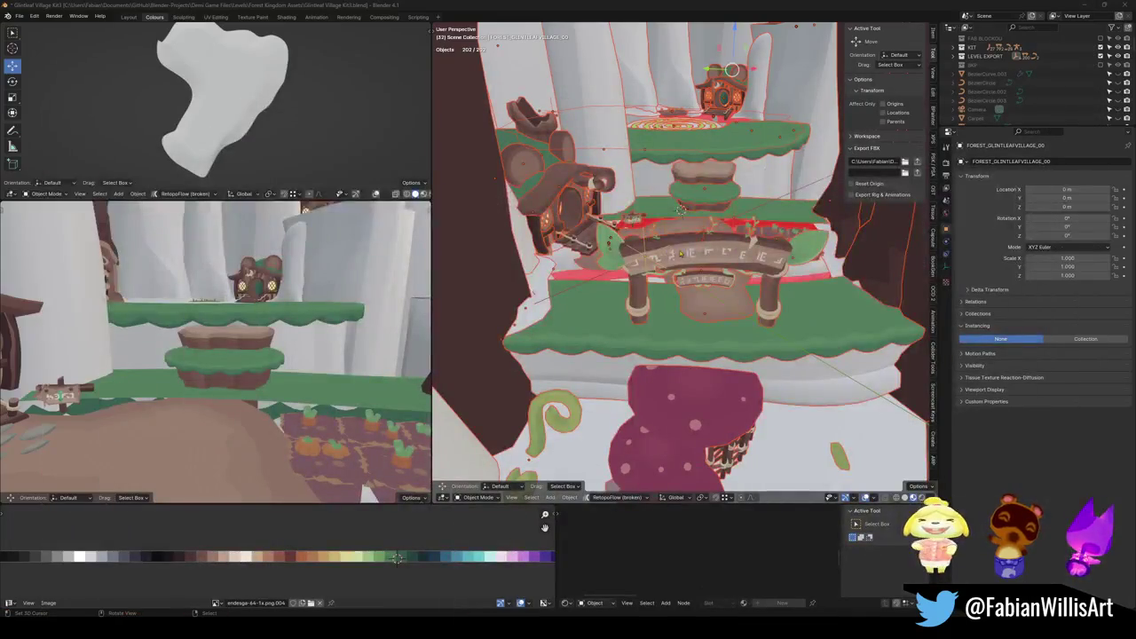
# Isolate Plane.326 by revealing all objects and hiding everything unselected.
pyautogui.scroll(6, 665, 299)
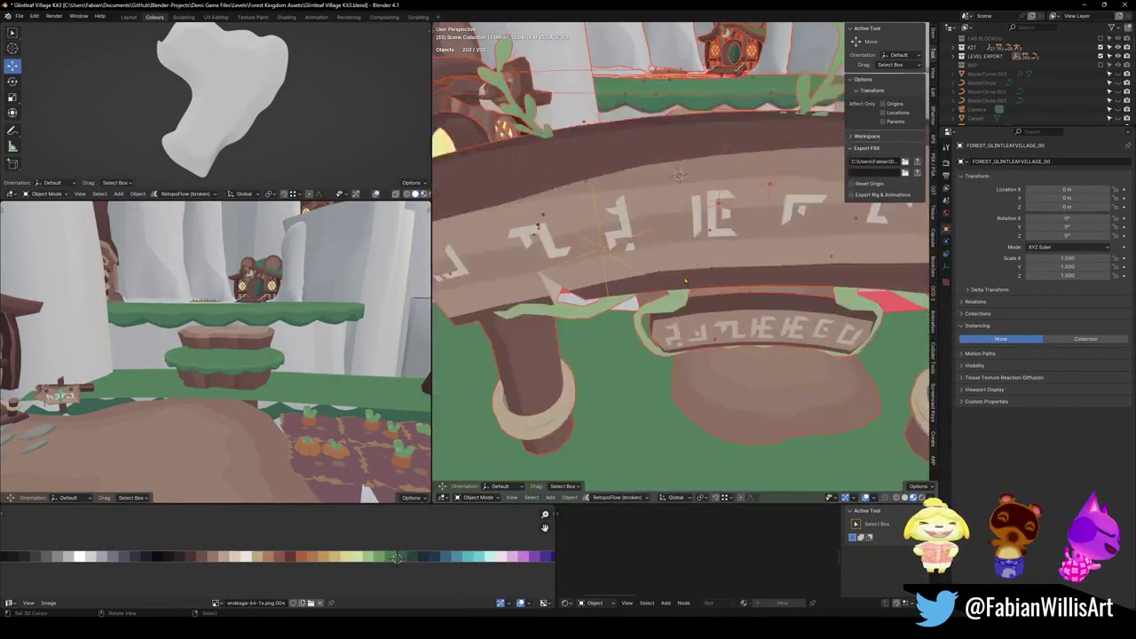
pyautogui.moveTo(666, 321); pyautogui.dragTo(634, 287)
pyautogui.moveTo(666, 239)
pyautogui.mouseDown()
pyautogui.moveTo(719, 228)
pyautogui.moveTo(621, 337)
pyautogui.moveTo(710, 308)
pyautogui.mouseUp()
pyautogui.click(615, 343)
pyautogui.hotkey('alt', 'h')
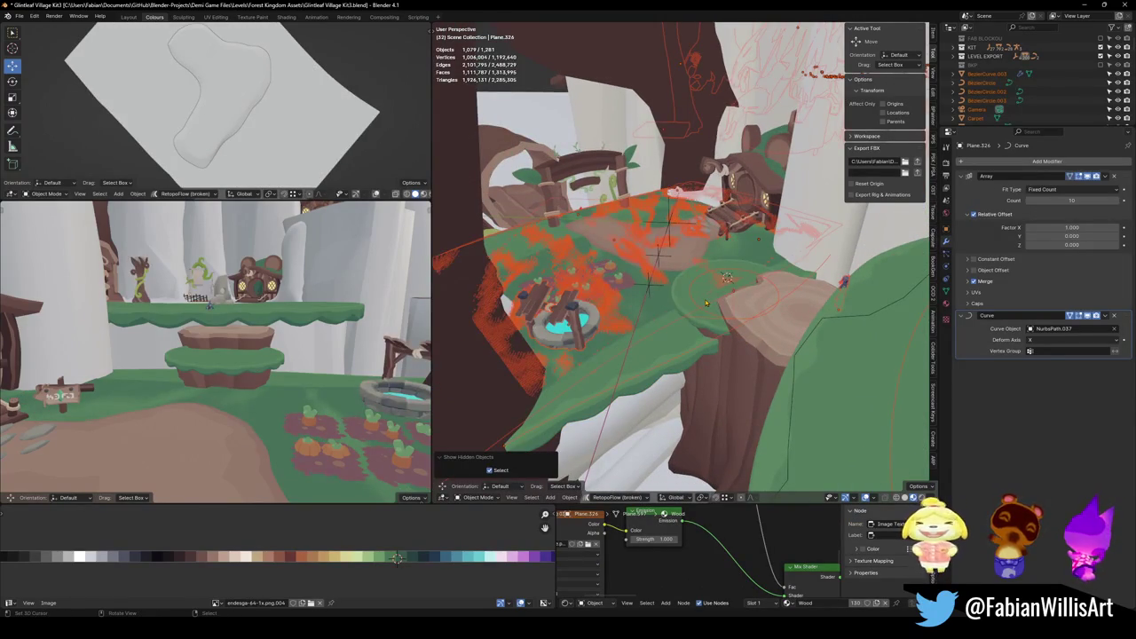
pyautogui.hotkey('shift', 'h')
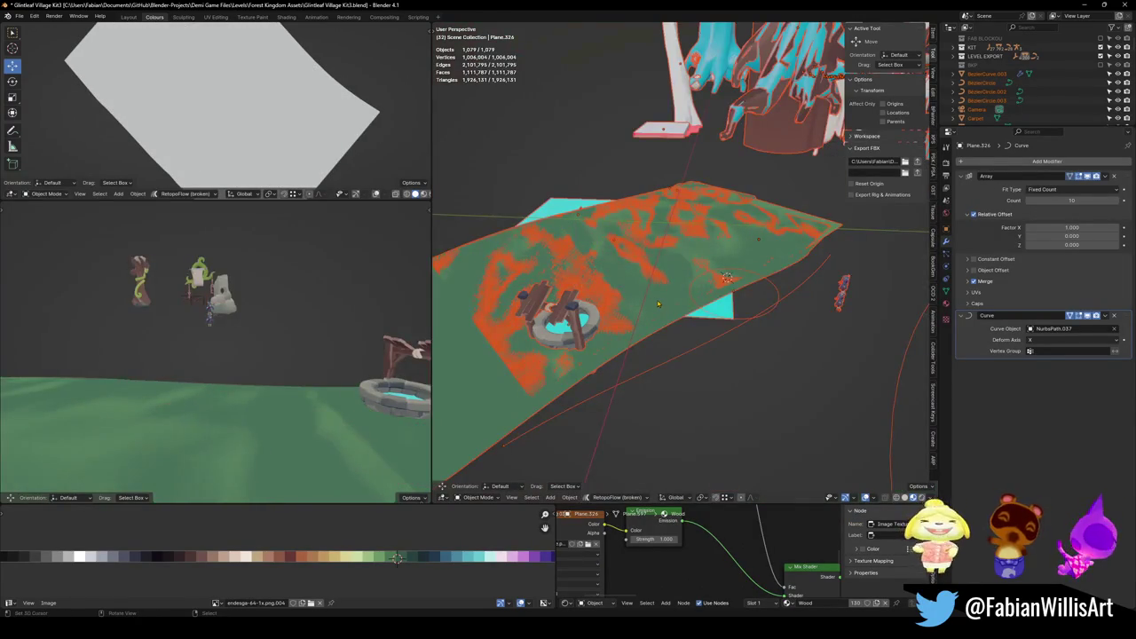
pyautogui.moveTo(726, 278)
pyautogui.mouseDown()
pyautogui.moveTo(705, 270)
pyautogui.moveTo(722, 252)
pyautogui.moveTo(667, 246)
pyautogui.moveTo(741, 255)
pyautogui.mouseUp()
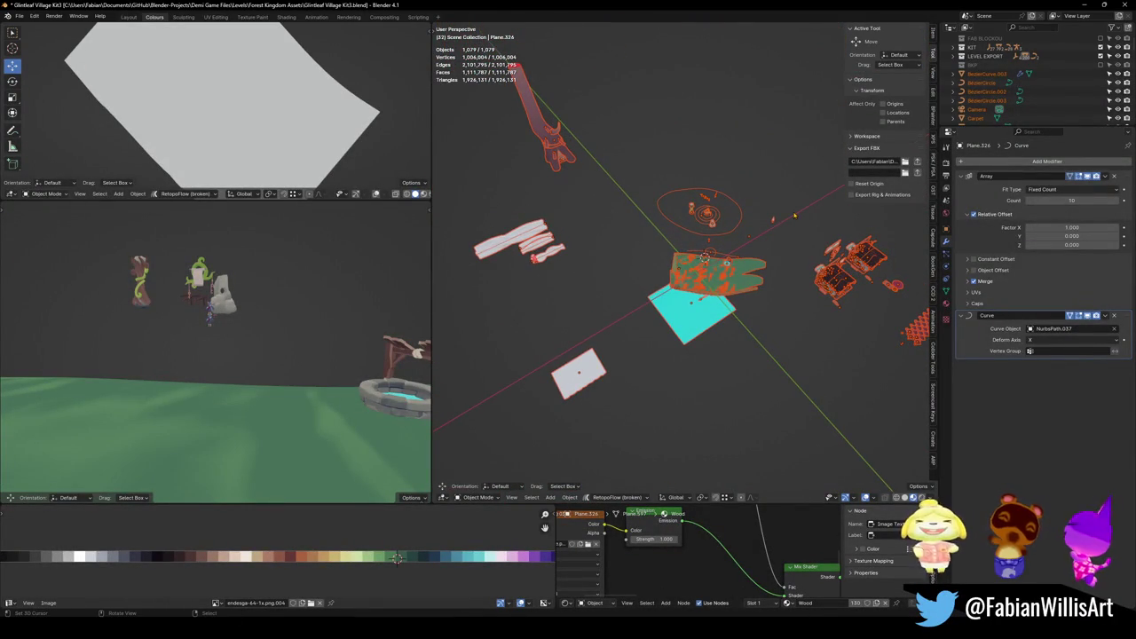
# Select Sphere.002 and Plane.323 and clear their parent, keeping transforms.
pyautogui.hotkey('alt', 'a')
pyautogui.press('c')
pyautogui.press('Escape')
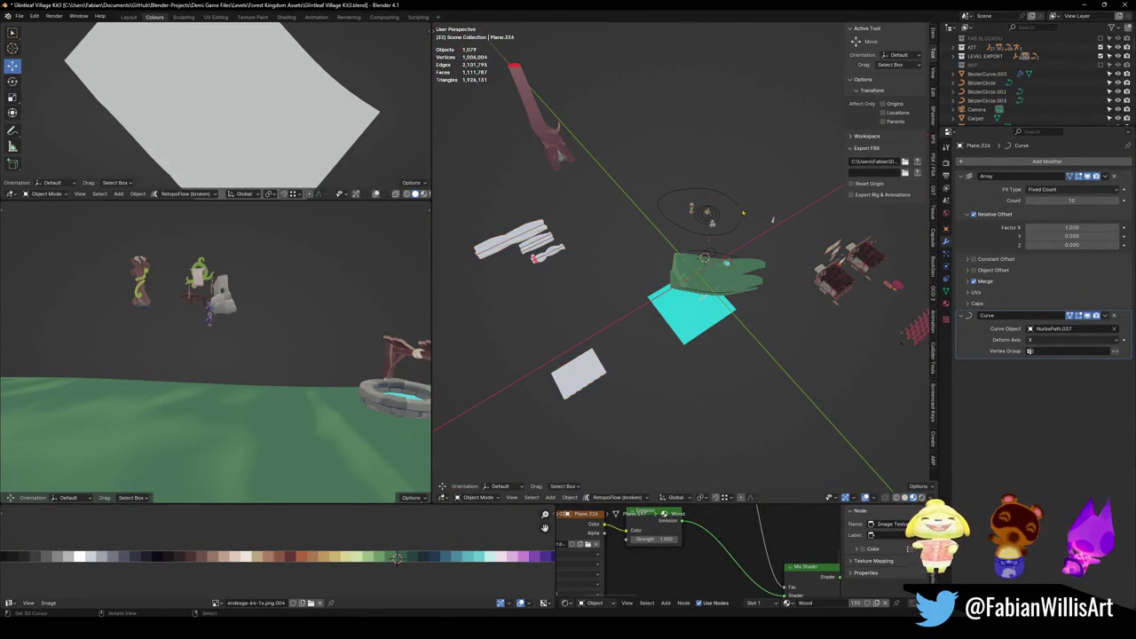
pyautogui.scroll(5, 764, 196)
pyautogui.moveTo(777, 153); pyautogui.dragTo(830, 317)
pyautogui.click(830, 317)
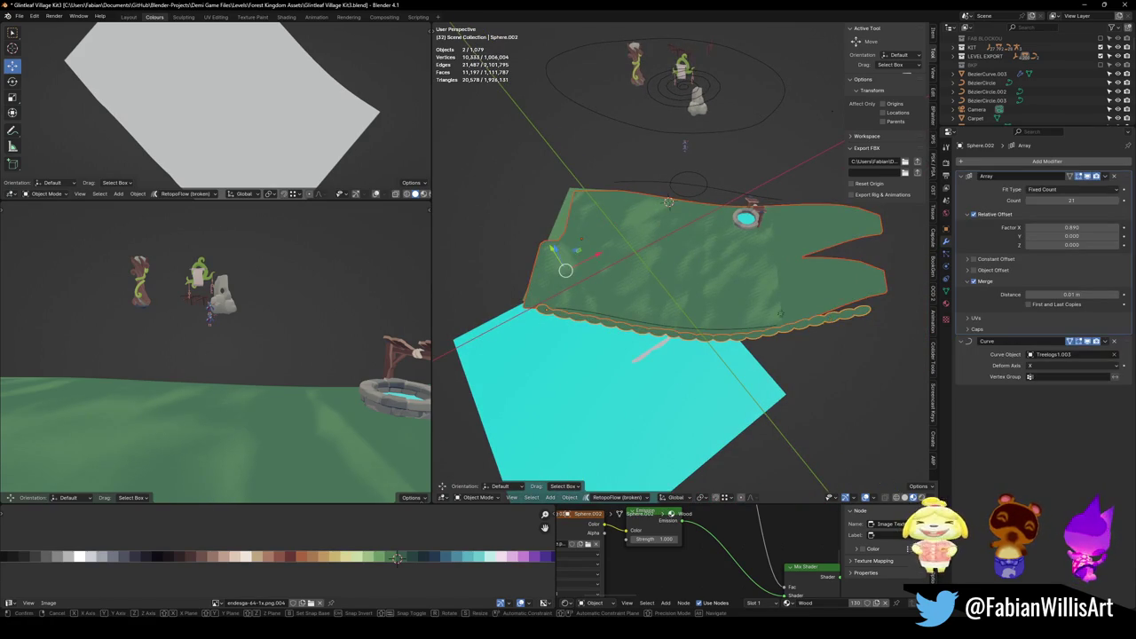
pyautogui.press('g')
pyautogui.press('Escape')
pyautogui.moveTo(622, 286)
pyautogui.mouseDown()
pyautogui.moveTo(802, 234)
pyautogui.moveTo(720, 272)
pyautogui.moveTo(746, 266)
pyautogui.moveTo(735, 251)
pyautogui.moveTo(711, 278)
pyautogui.mouseUp()
pyautogui.click(720, 271)
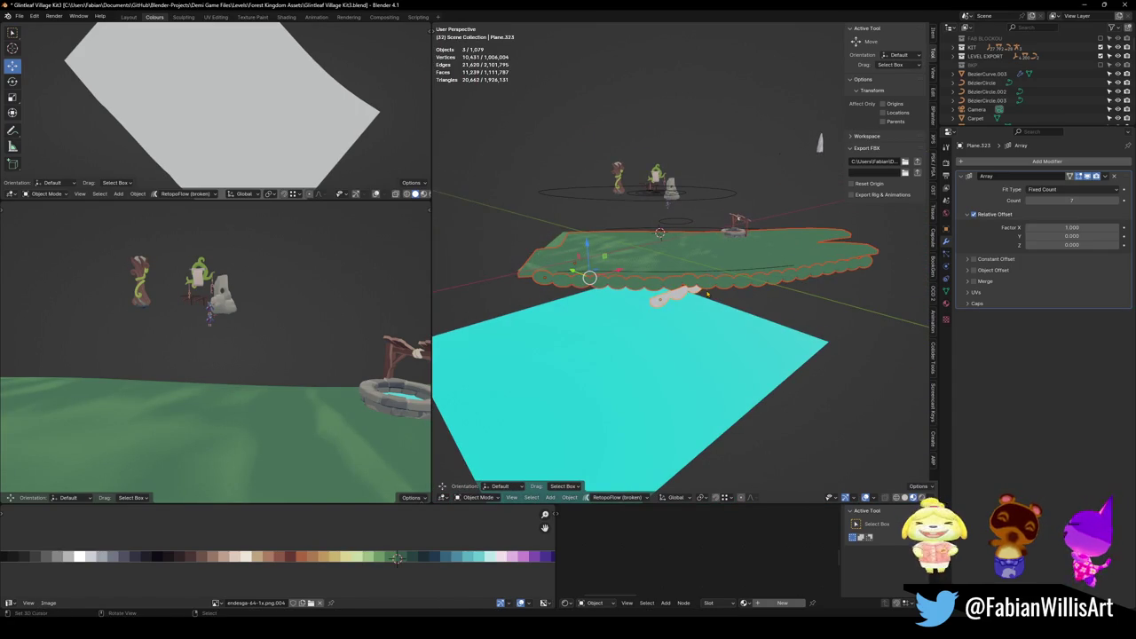
pyautogui.hotkey('alt', 'p')
pyautogui.click(708, 293)
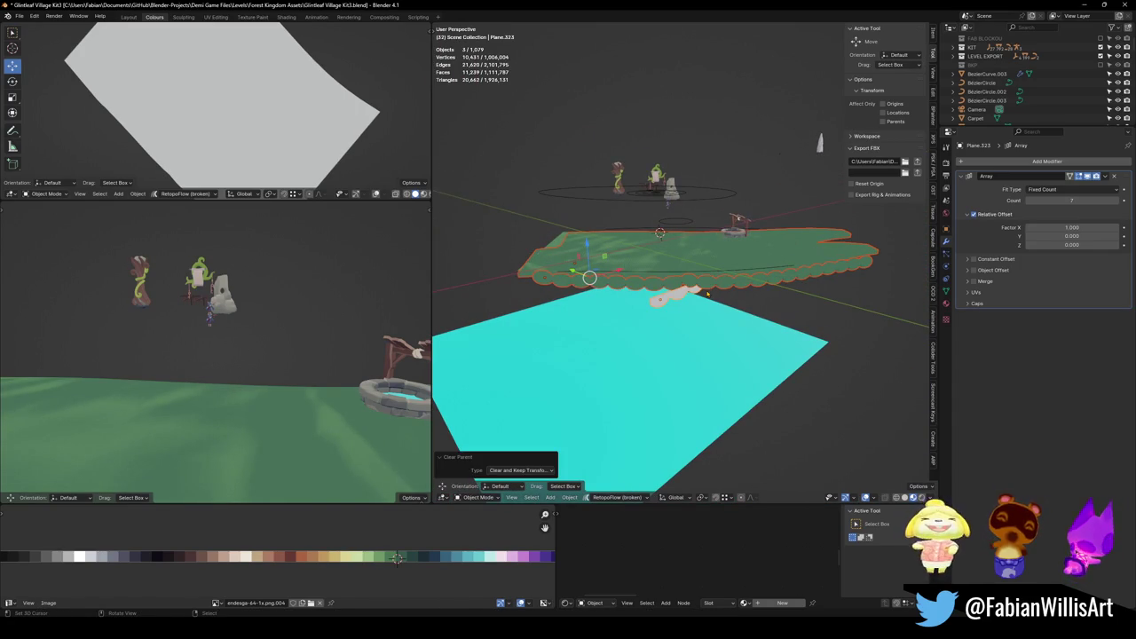
# Move the unparented grass pieces into the BKP collection and pick TreeMoss.002.
pyautogui.press('m')
pyautogui.click(693, 299)
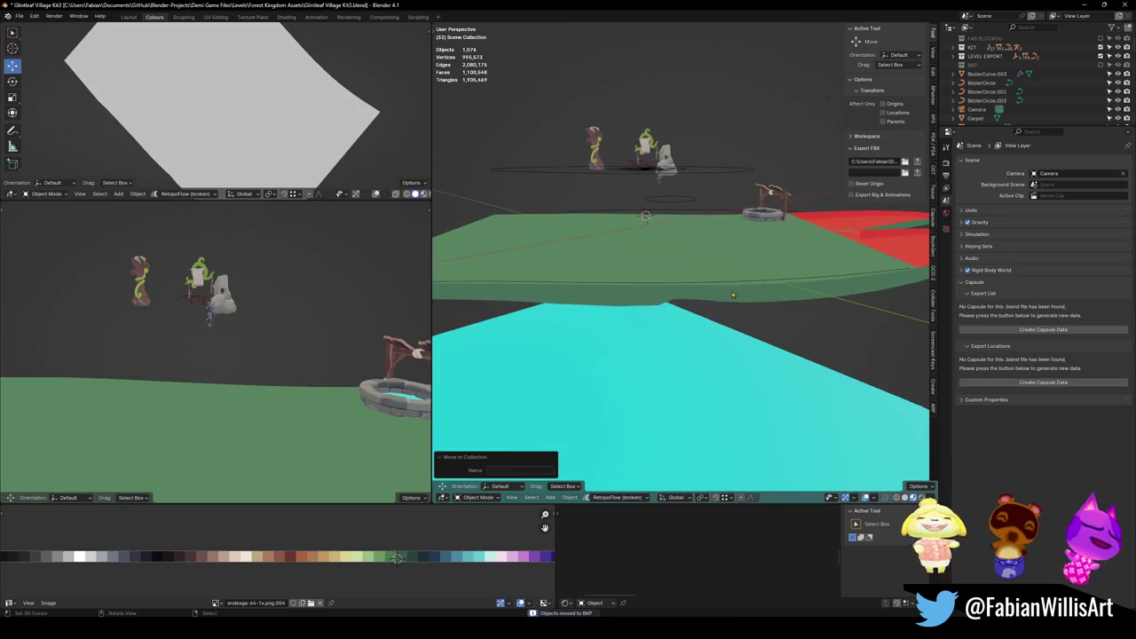
pyautogui.click(709, 255)
pyautogui.click(825, 248)
pyautogui.press('g')
pyautogui.press('Escape')
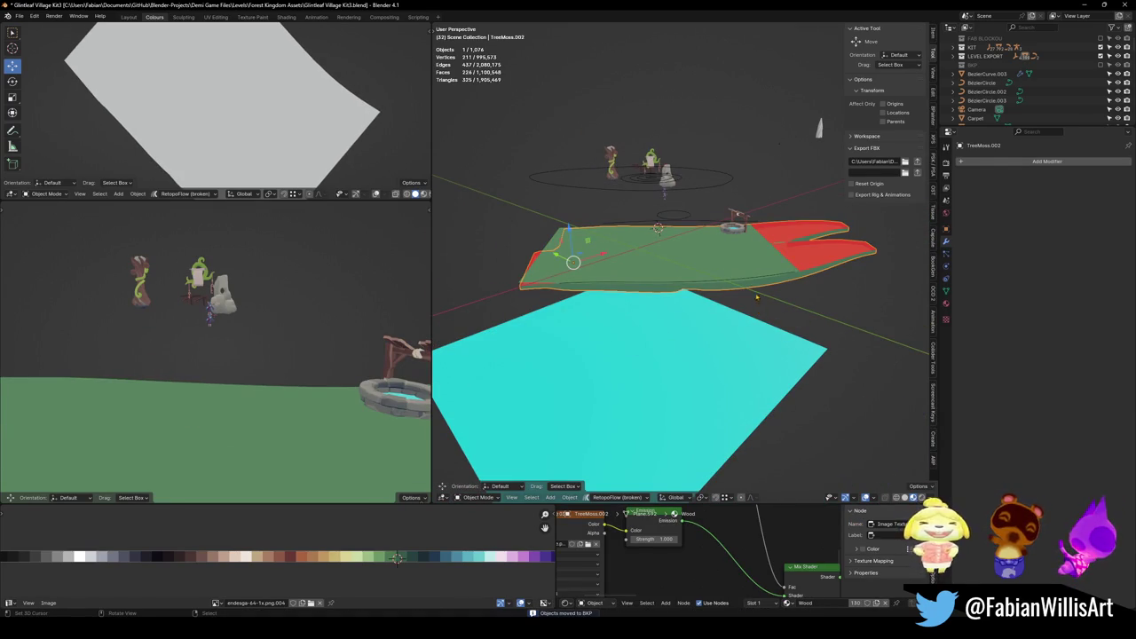
pyautogui.press('g')
pyautogui.press('Escape')
# Unparent TreeMoss.002 and TreeMoss.003 keeping transforms, and send them to BKP.
pyautogui.keyDown('shift'); pyautogui.click(725, 264); pyautogui.keyUp('shift')
pyautogui.hotkey('alt', 'p')
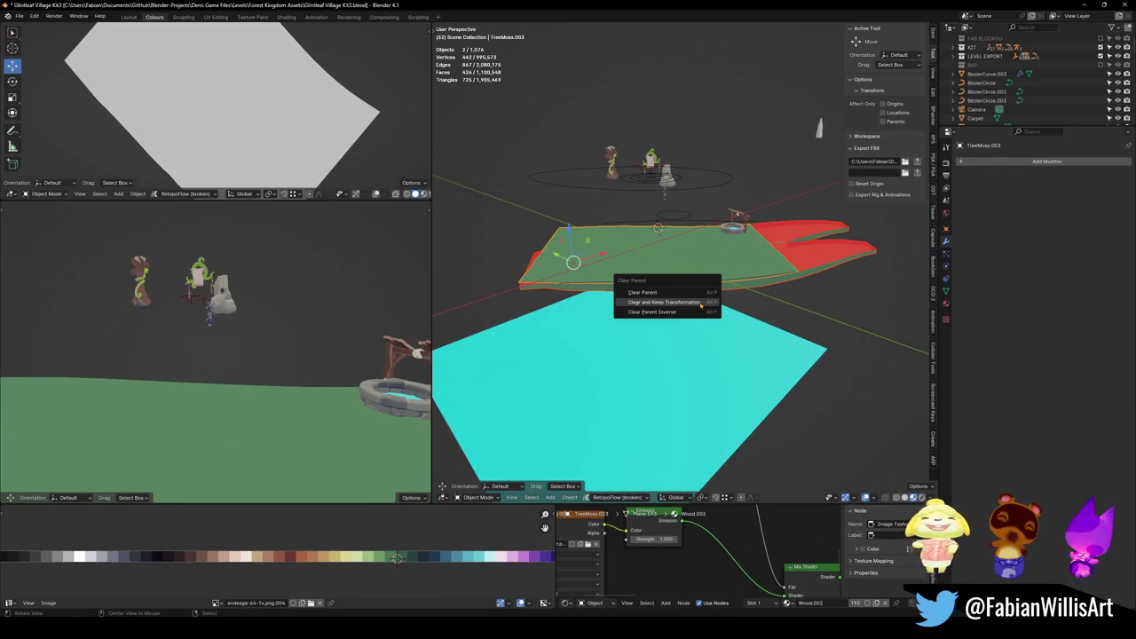
pyautogui.click(700, 301)
pyautogui.press('m')
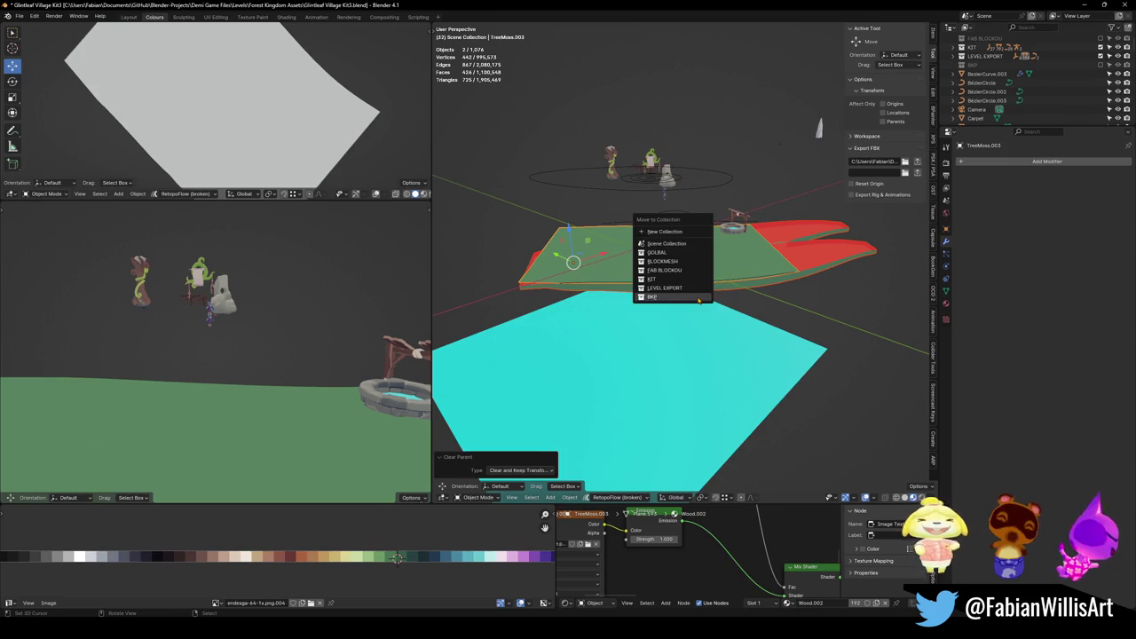
pyautogui.click(655, 232)
# Check BezierCircle.002 and save the Glintleaf Village Kit3 file.
pyautogui.moveTo(655, 232)
pyautogui.mouseDown()
pyautogui.moveTo(673, 215)
pyautogui.moveTo(670, 196)
pyautogui.moveTo(760, 204)
pyautogui.mouseUp()
pyautogui.click(677, 212)
pyautogui.click(670, 196)
pyautogui.scroll(-5, 760, 204)
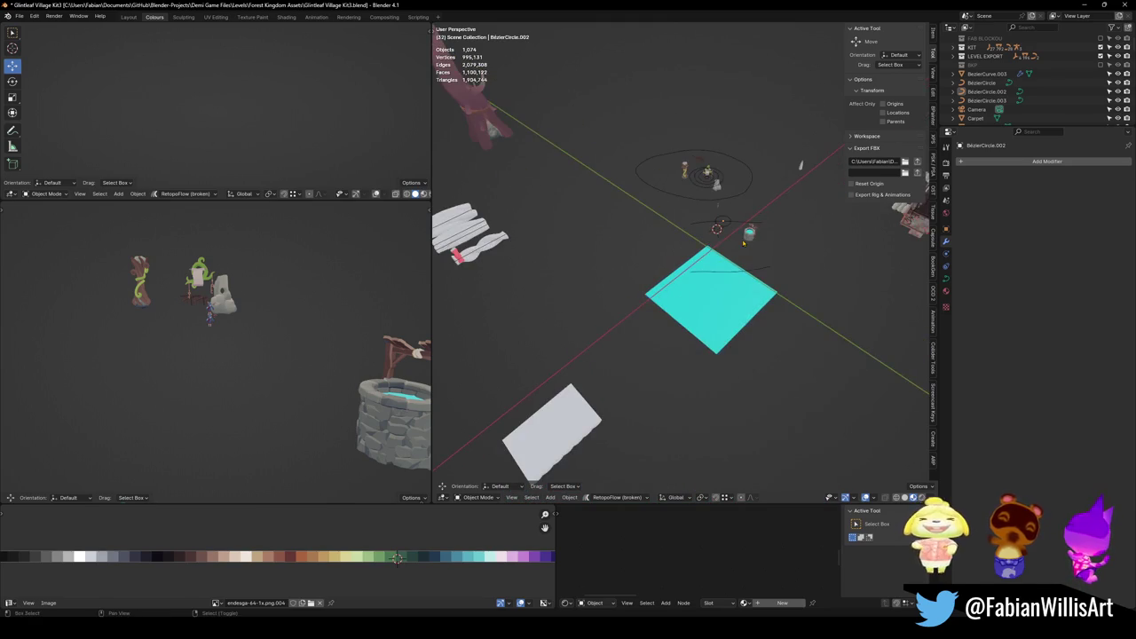
pyautogui.hotkey('ctrl', 's')
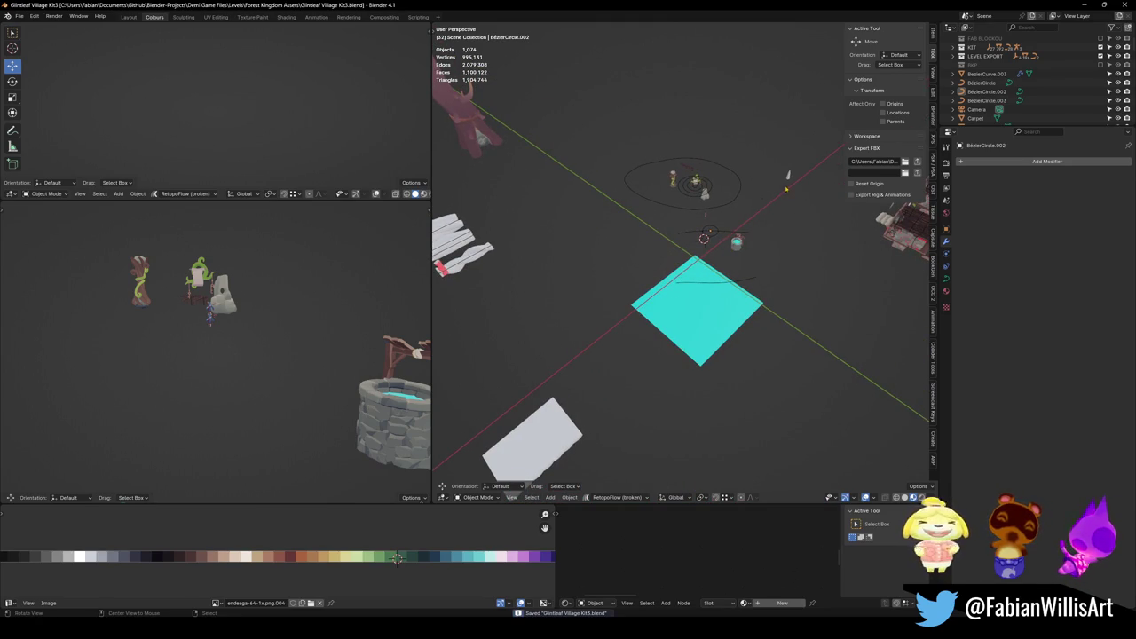
# Reveal all hidden objects and zoom out over the whole village.
pyautogui.scroll(5, 681, 267)
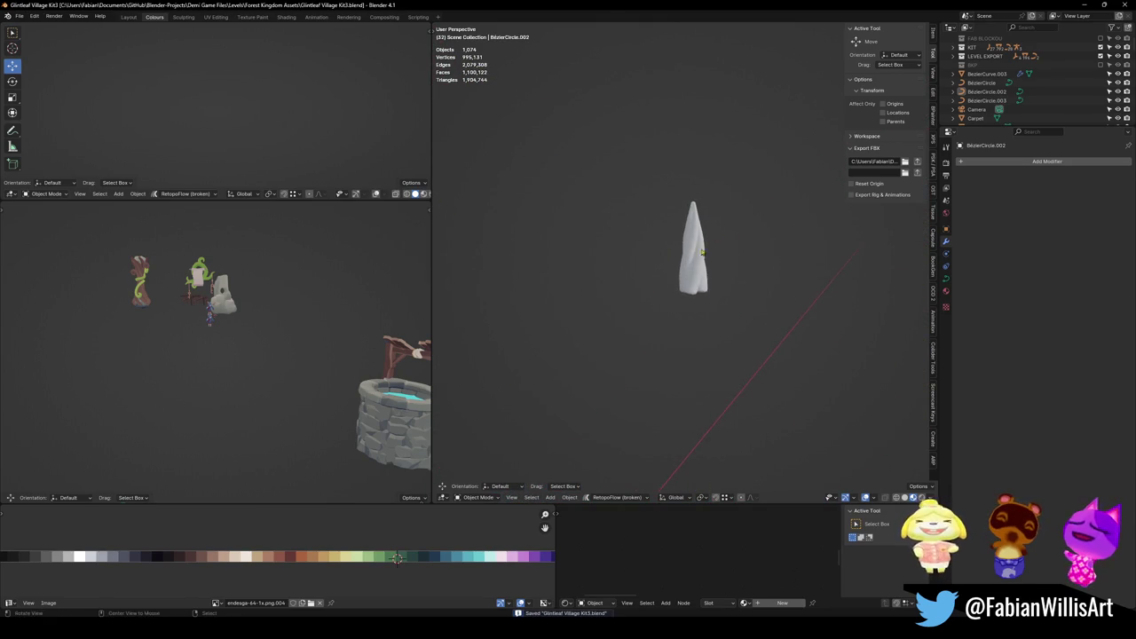
pyautogui.scroll(-2, 681, 266)
pyautogui.hotkey('alt', 'h')
pyautogui.scroll(-6, 681, 266)
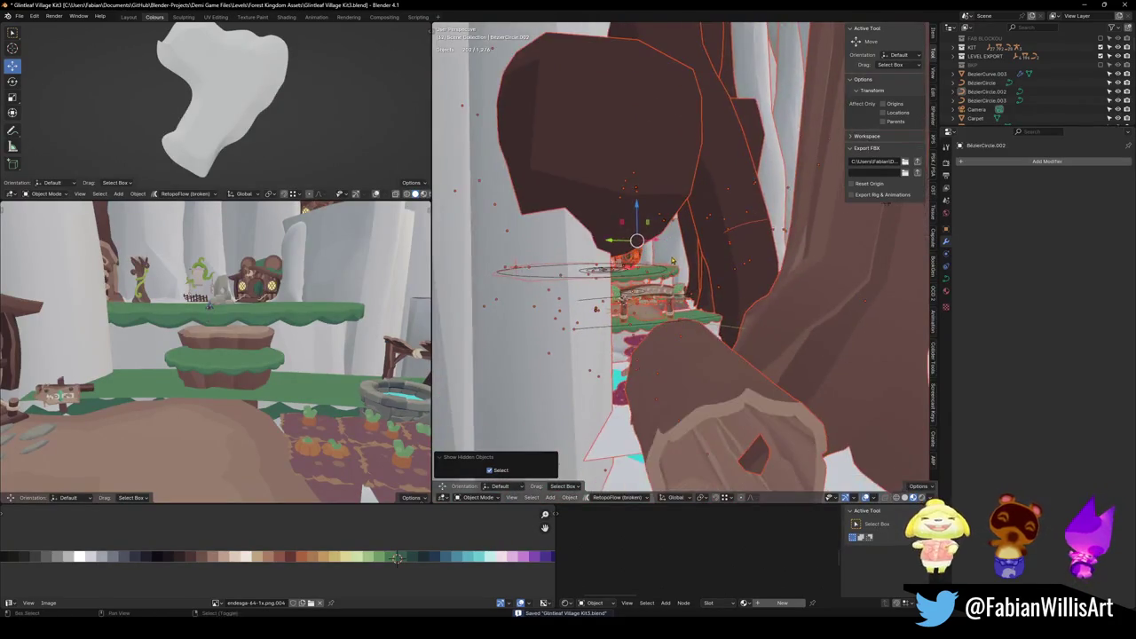
pyautogui.scroll(4, 613, 249)
pyautogui.scroll(3, 568, 231)
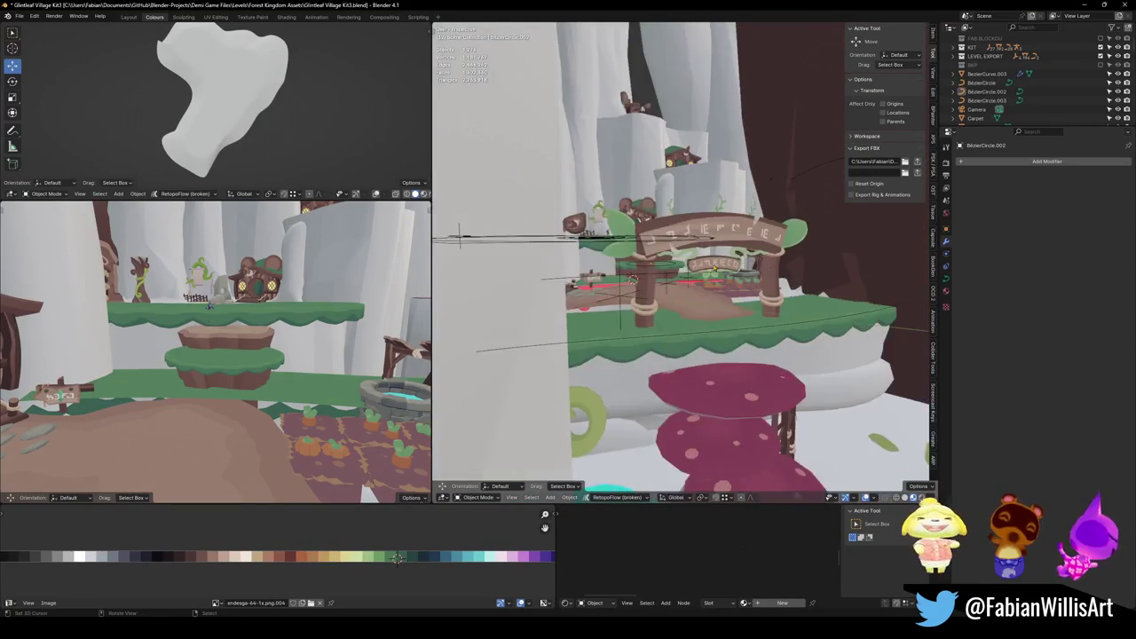
# Save, then slide the curved grass strip horizontally beside the garden plots.
pyautogui.moveTo(694, 243)
pyautogui.mouseDown()
pyautogui.moveTo(551, 297)
pyautogui.moveTo(568, 310)
pyautogui.moveTo(650, 165)
pyautogui.moveTo(829, 436)
pyautogui.mouseUp()
pyautogui.hotkey('ctrl', 's')
pyautogui.click(568, 310)
pyautogui.scroll(3, 617, 293)
pyautogui.moveTo(773, 290)
pyautogui.mouseDown()
pyautogui.moveTo(765, 302)
pyautogui.moveTo(776, 311)
pyautogui.moveTo(766, 273)
pyautogui.moveTo(744, 269)
pyautogui.mouseUp()
pyautogui.click(747, 312)
pyautogui.press('g')
pyautogui.hotkey('shift', 'z')
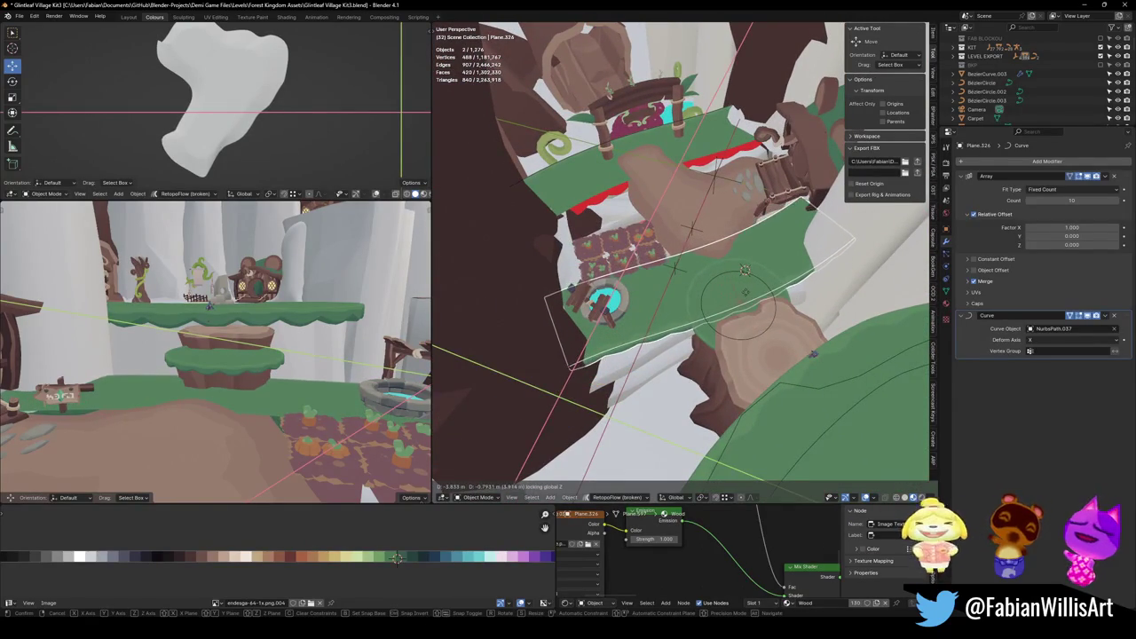
pyautogui.press('Return')
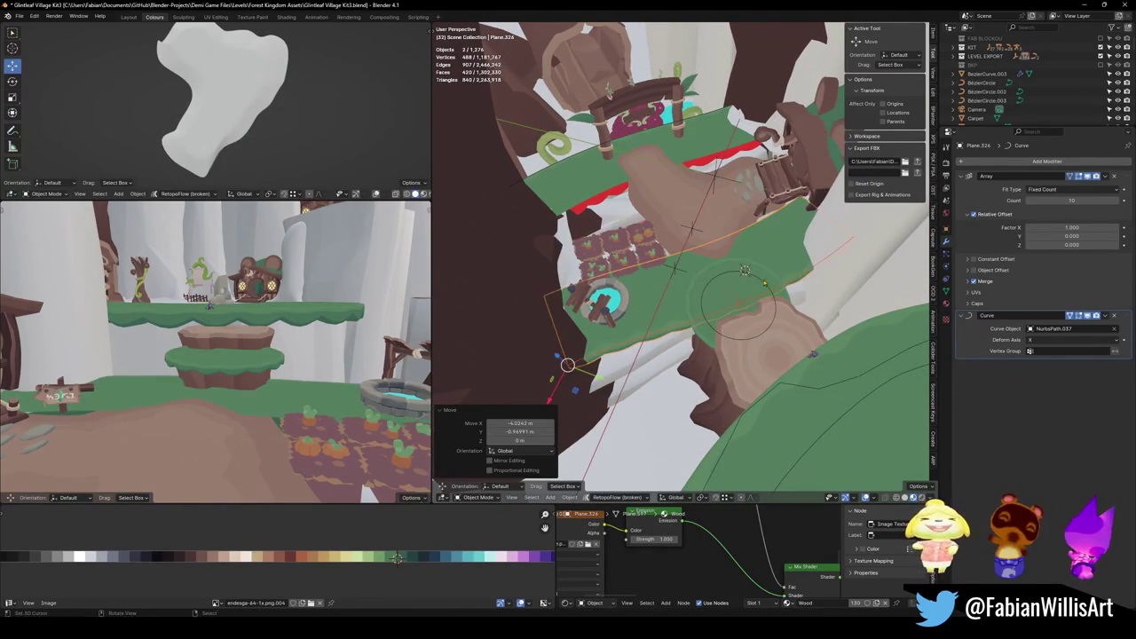
# Rotate Plane.326 about 8.29° around Z and nudge it horizontally again.
pyautogui.hotkey('alt', 'a')
pyautogui.click(615, 344)
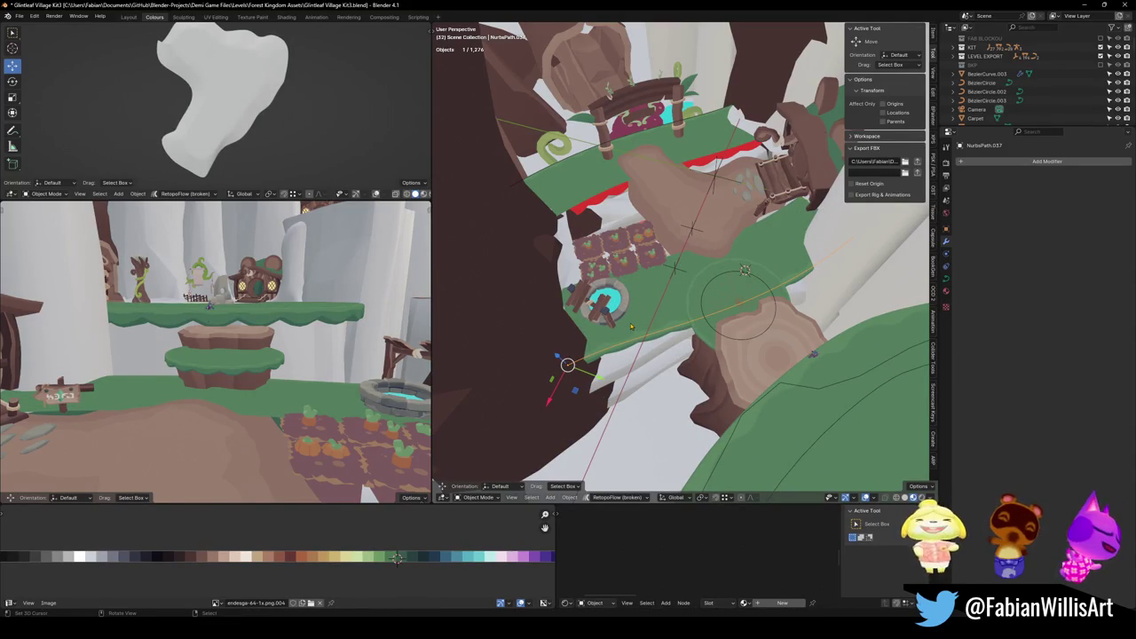
pyautogui.click(632, 327)
pyautogui.press('r')
pyautogui.press('z')
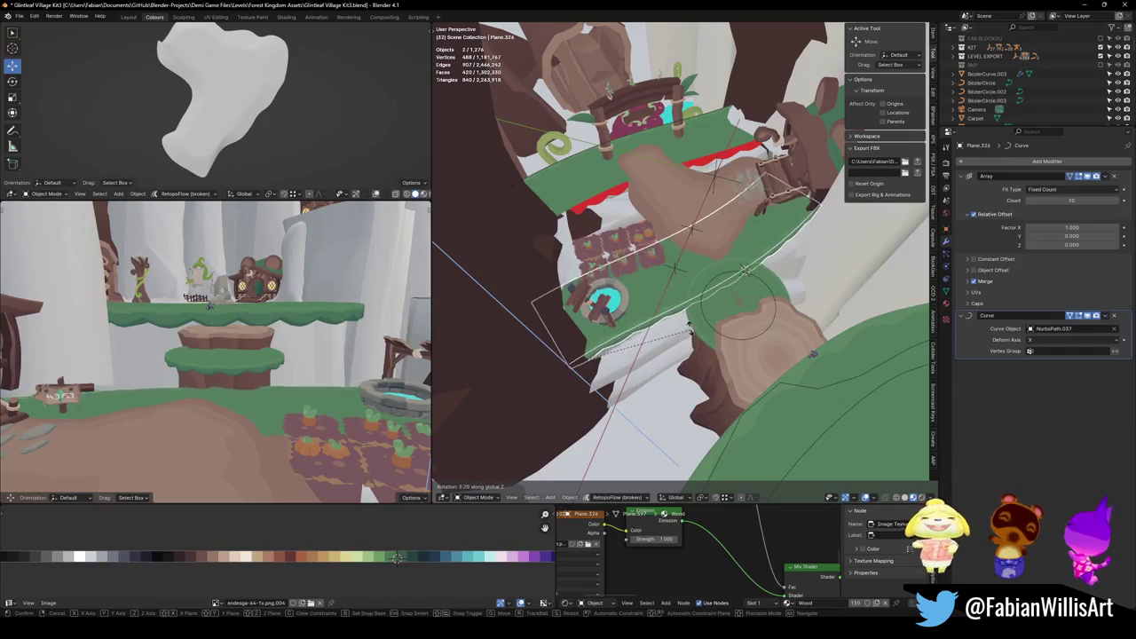
pyautogui.click(689, 330)
pyautogui.press('g')
pyautogui.hotkey('shift', 'z')
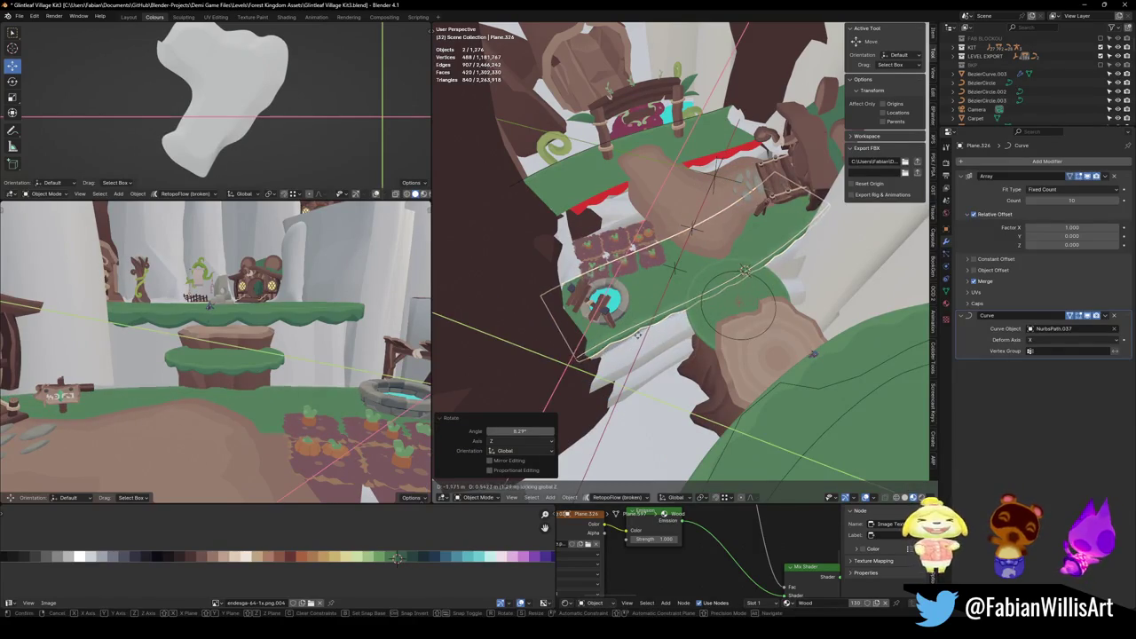
pyautogui.click(648, 340)
# Move one NurbsPath.037 control point horizontally to reshape the strip's curve.
pyautogui.scroll(6, 789, 270)
pyautogui.click(711, 238)
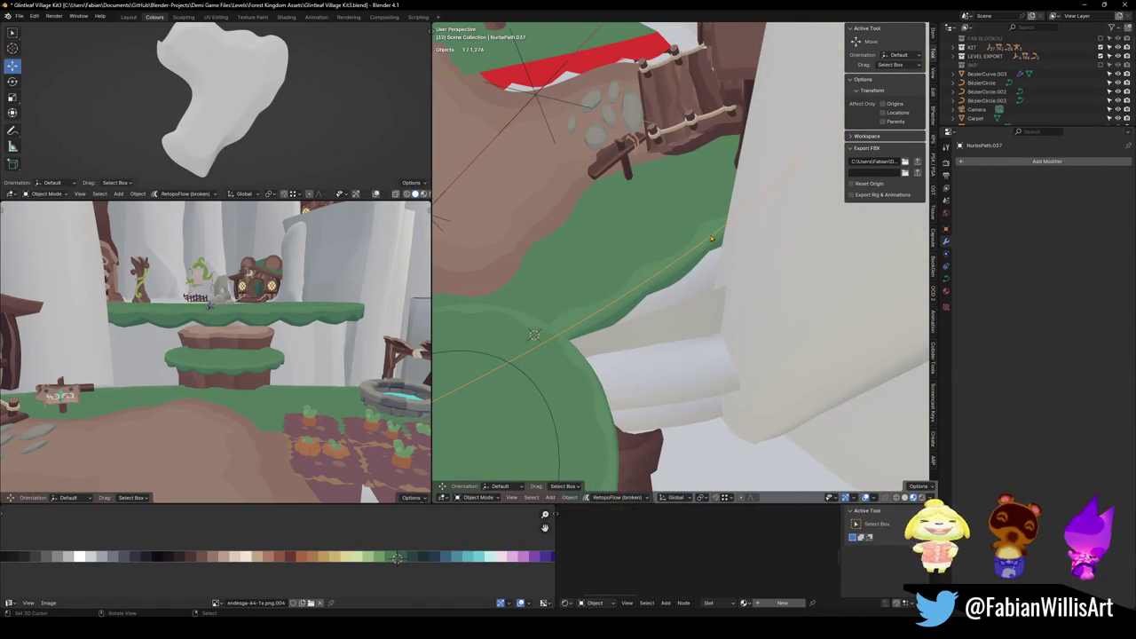
pyautogui.press('Tab')
pyautogui.click(591, 363)
pyautogui.press('g')
pyautogui.hotkey('shift', 'z')
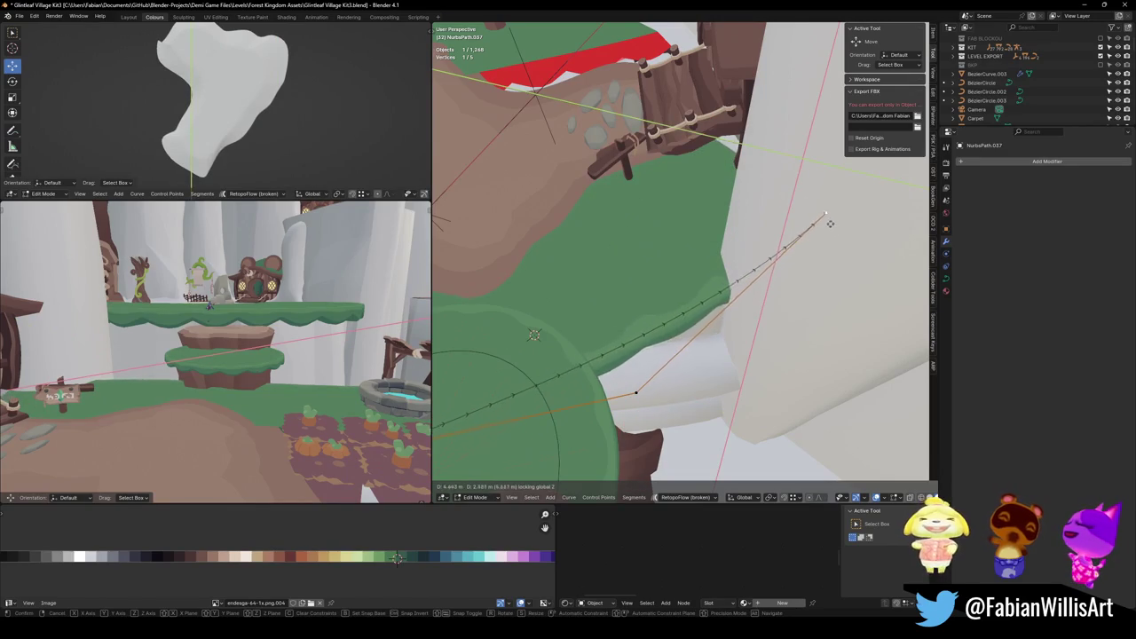
pyautogui.click(851, 217)
pyautogui.moveTo(850, 217)
pyautogui.mouseDown()
pyautogui.moveTo(914, 216)
pyautogui.moveTo(811, 51)
pyautogui.moveTo(668, 260)
pyautogui.moveTo(785, 283)
pyautogui.mouseUp()
pyautogui.press('Tab')
pyautogui.click(795, 281)
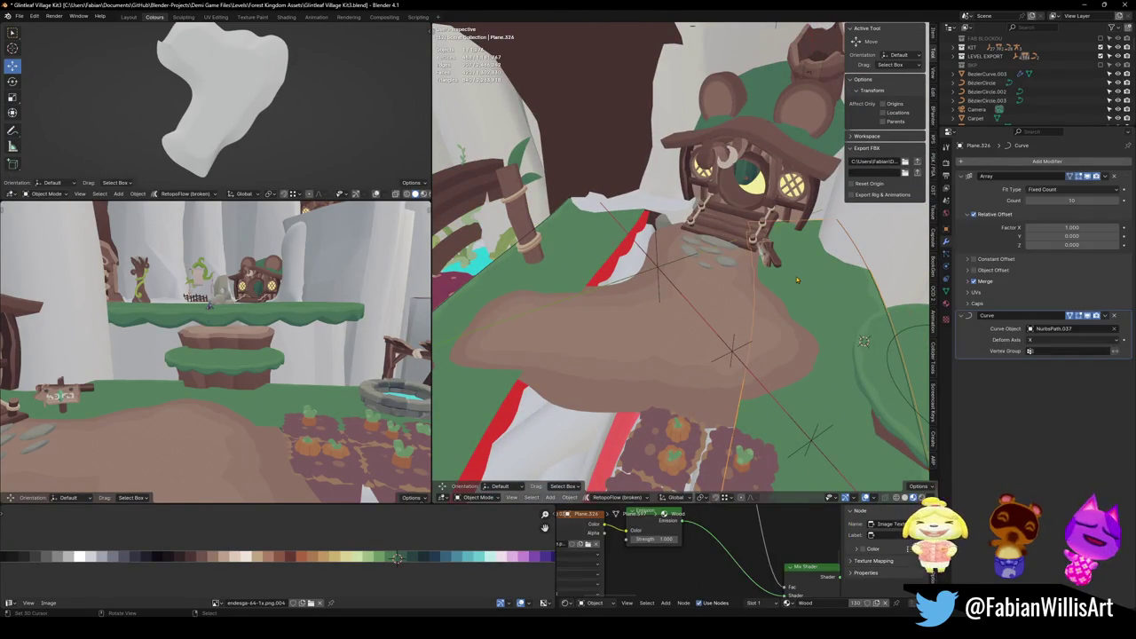
# Duplicate the grass strip and undo it, then save the Glintleaf Village Kit3 file with Ctrl+S.
pyautogui.hotkey('shift', 'd')
pyautogui.press('Escape')
pyautogui.hotkey('ctrl', 'z')
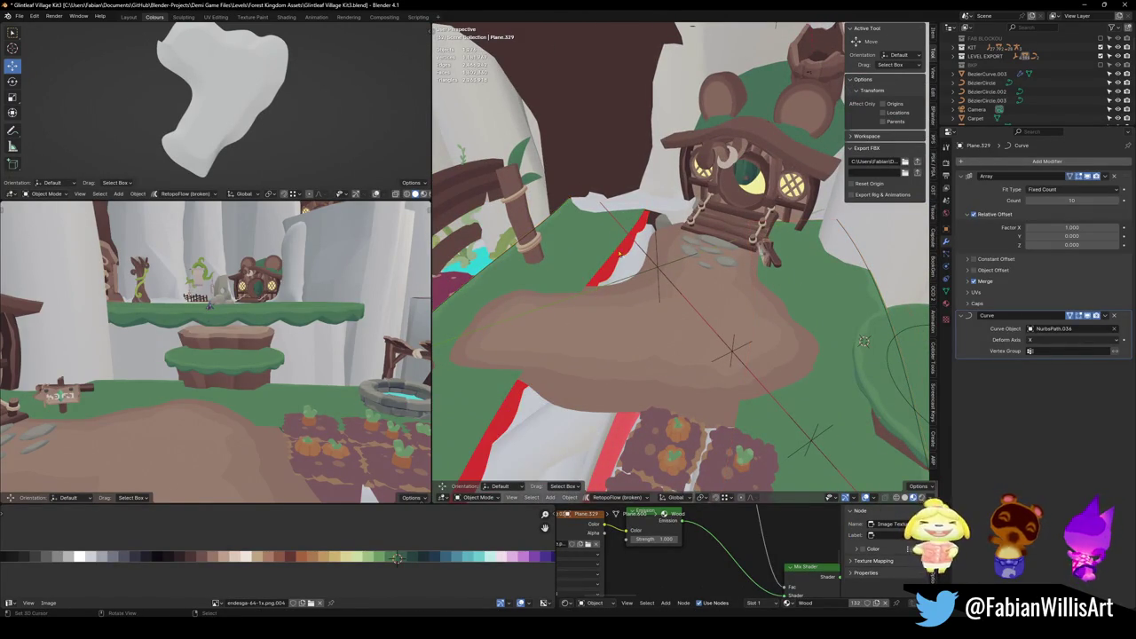
pyautogui.hotkey('ctrl', 's')
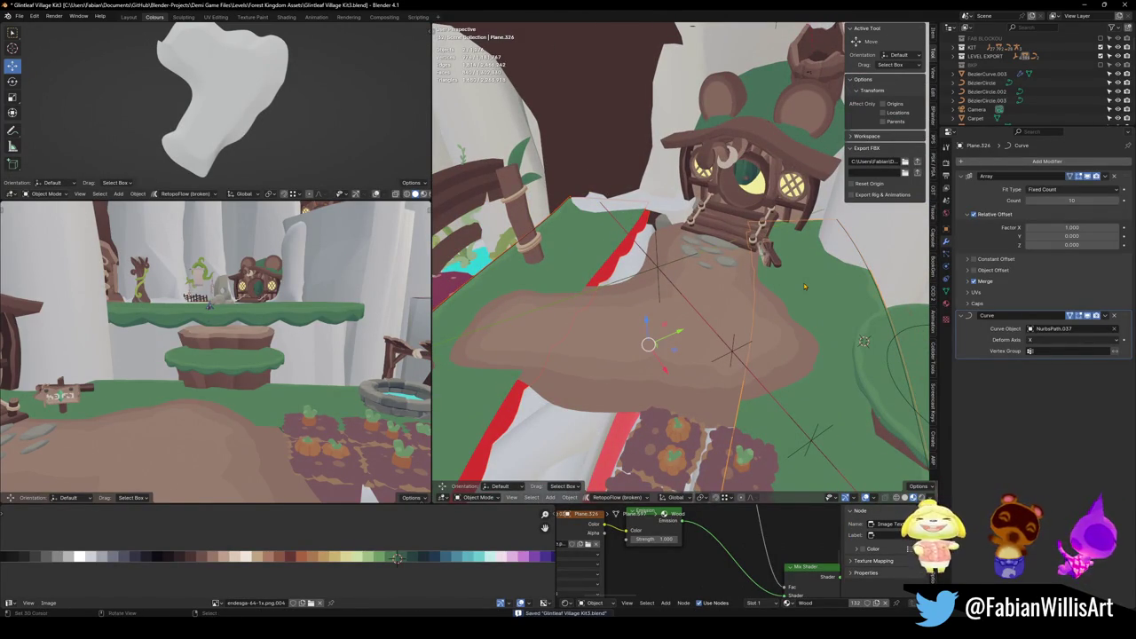
pyautogui.press('q')
pyautogui.click(805, 284)
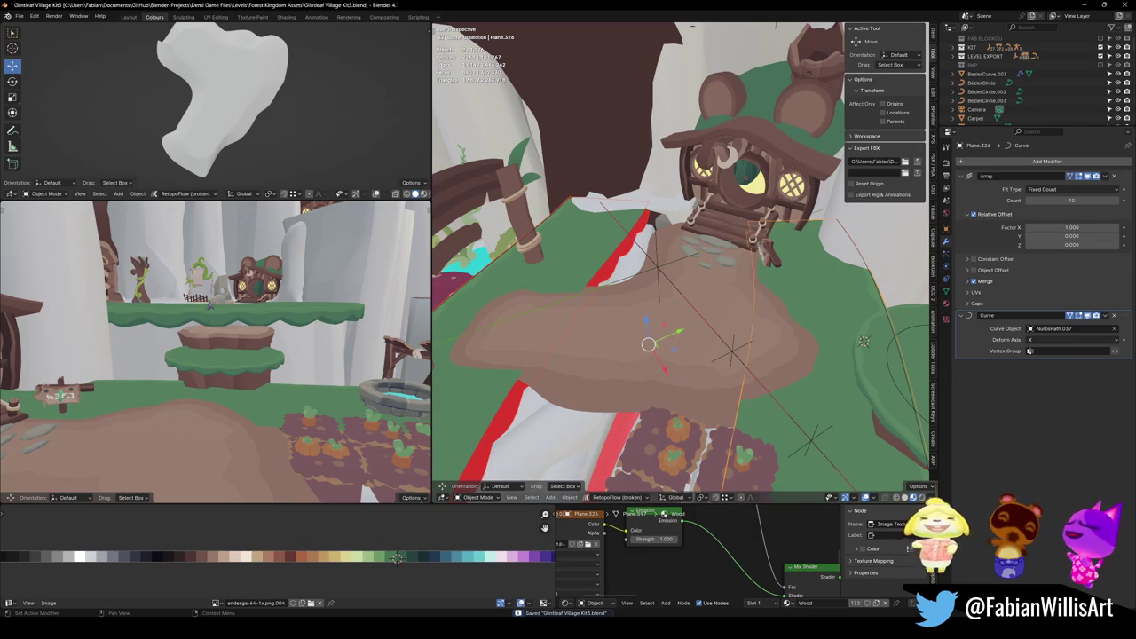
pyautogui.hotkey('ctrl', 's')
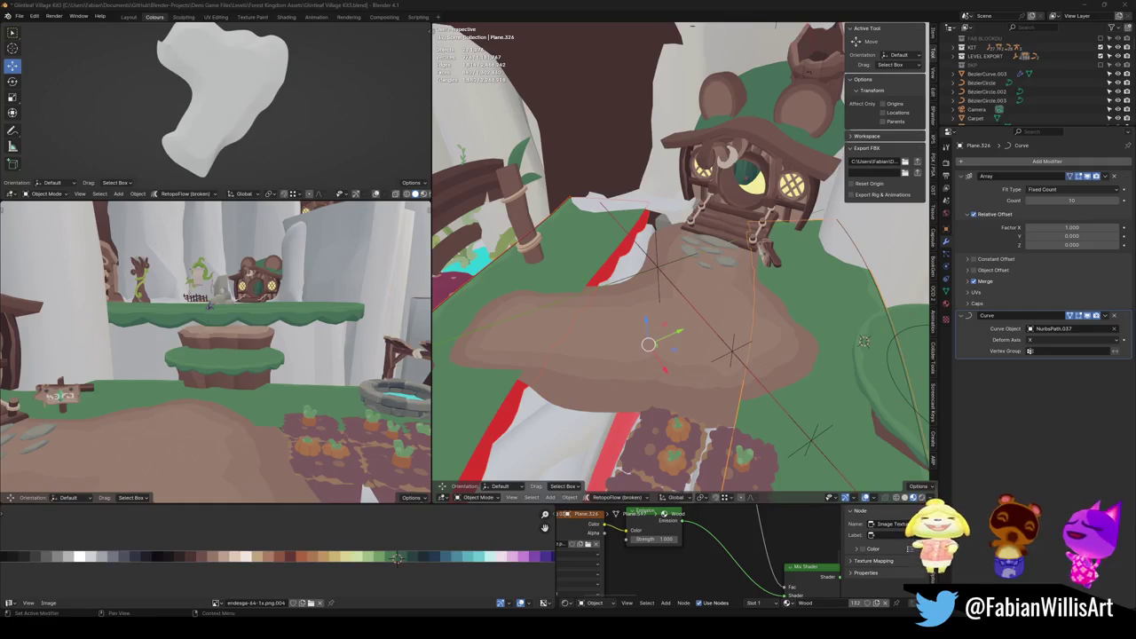
pyautogui.moveTo(681, 263)
pyautogui.mouseDown()
pyautogui.moveTo(724, 248)
pyautogui.moveTo(693, 275)
pyautogui.moveTo(754, 277)
pyautogui.mouseUp()
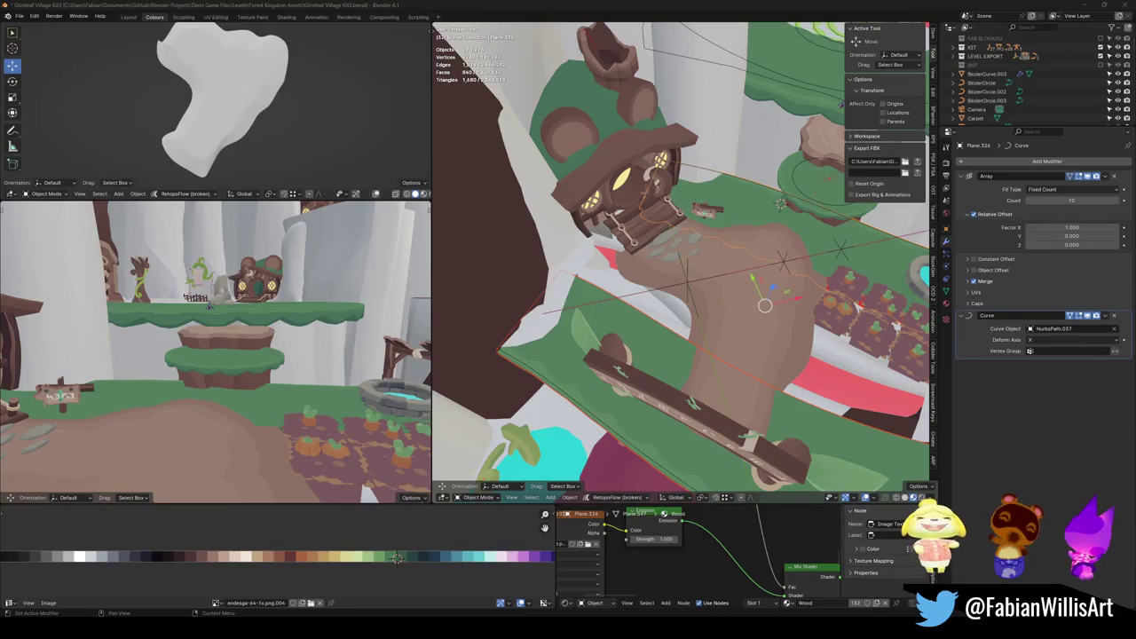
pyautogui.moveTo(675, 266)
pyautogui.mouseDown()
pyautogui.moveTo(675, 160)
pyautogui.moveTo(692, 266)
pyautogui.mouseUp()
pyautogui.moveTo(702, 178); pyautogui.dragTo(709, 65)
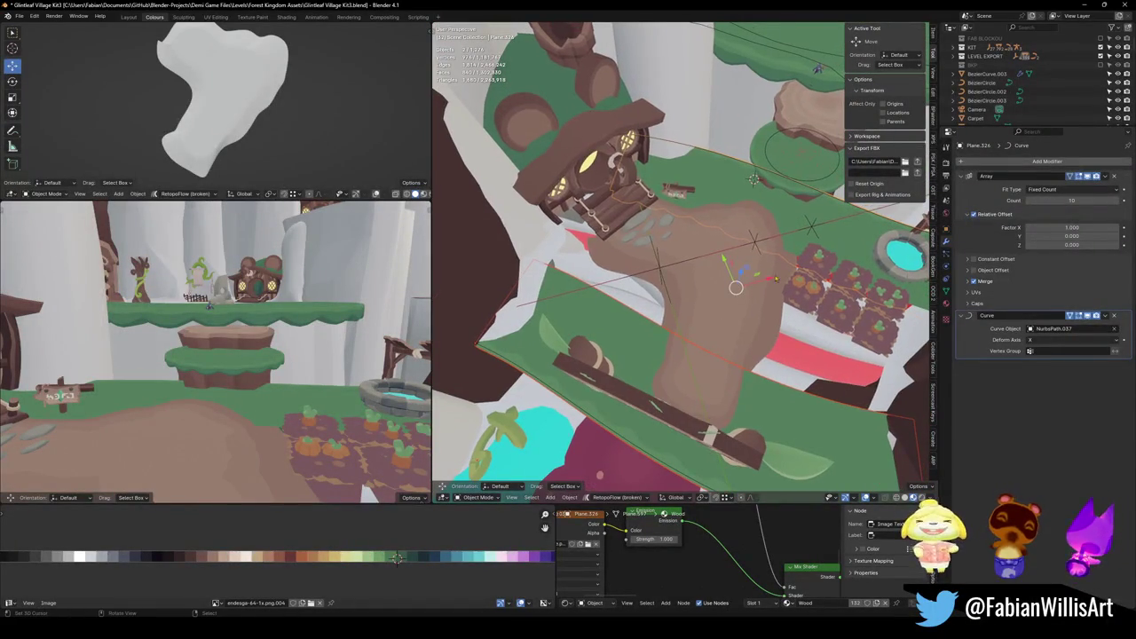
# Convert the two curved grass strips to meshes and join them into one object.
pyautogui.press('q')
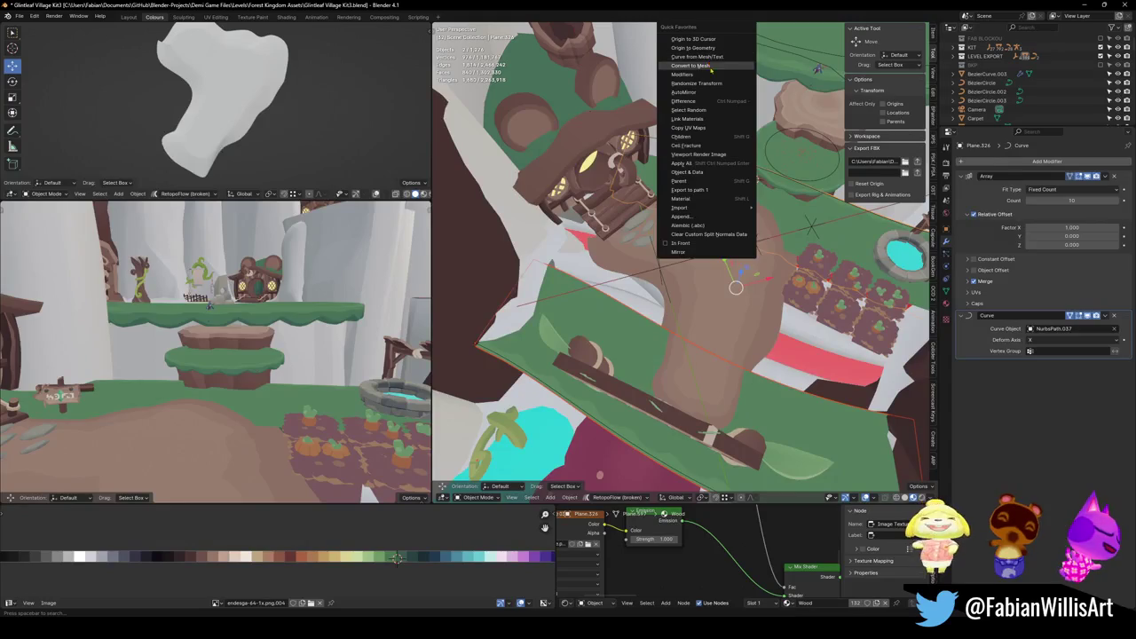
pyautogui.click(702, 66)
pyautogui.moveTo(701, 146); pyautogui.dragTo(714, 210)
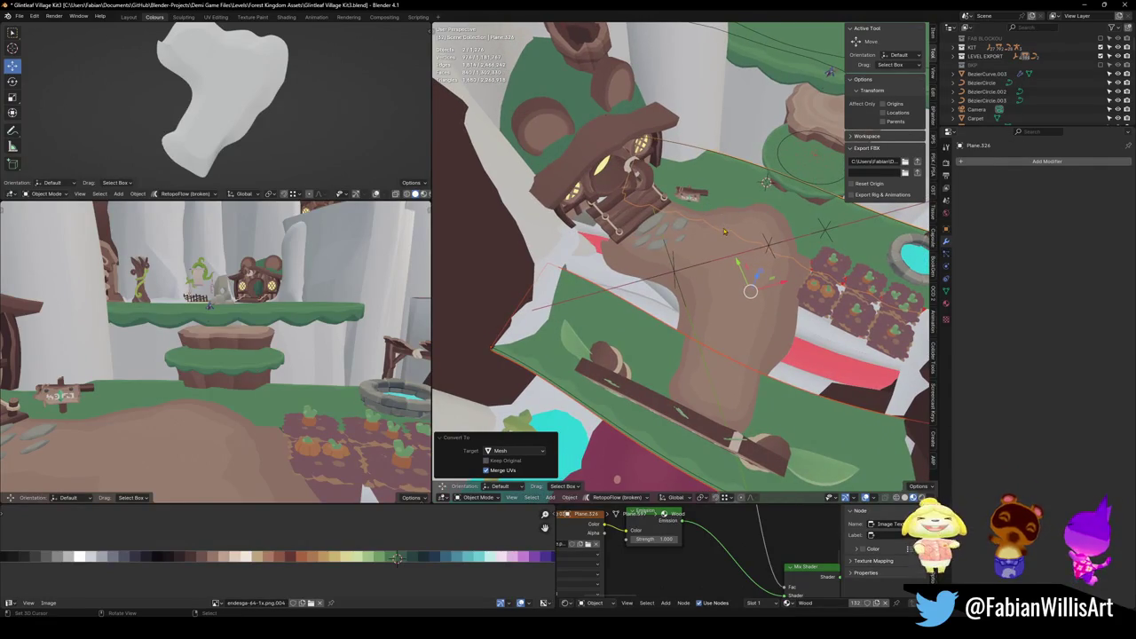
pyautogui.moveTo(222, 373); pyautogui.dragTo(285, 350)
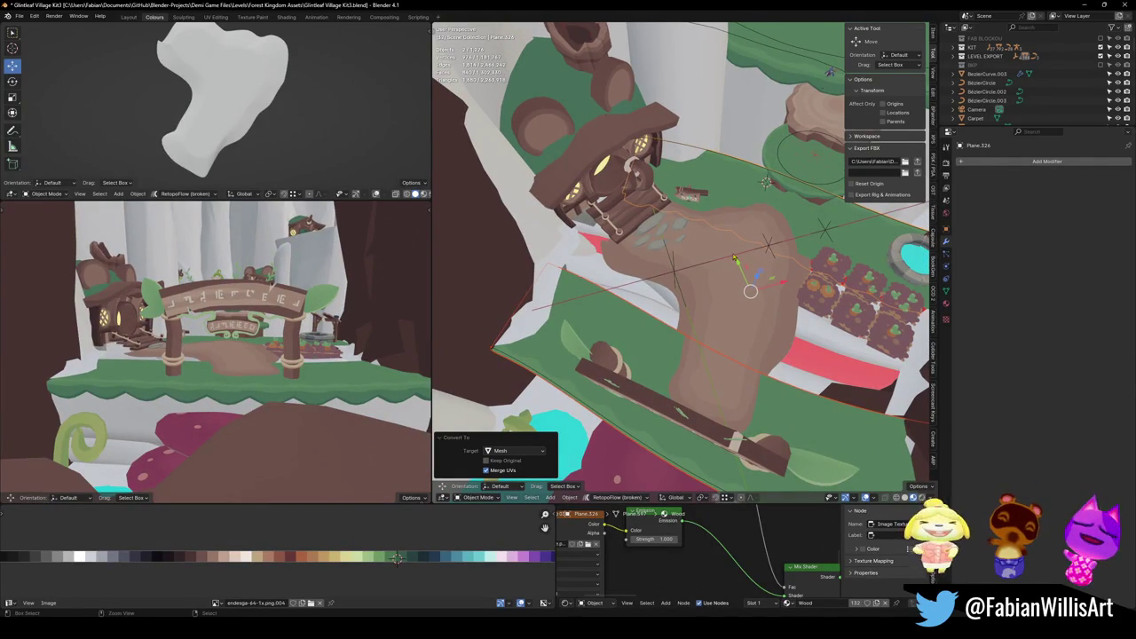
pyautogui.hotkey('ctrl', 'j')
pyautogui.moveTo(723, 258); pyautogui.dragTo(729, 281)
pyautogui.hotkey('ctrl', '1')
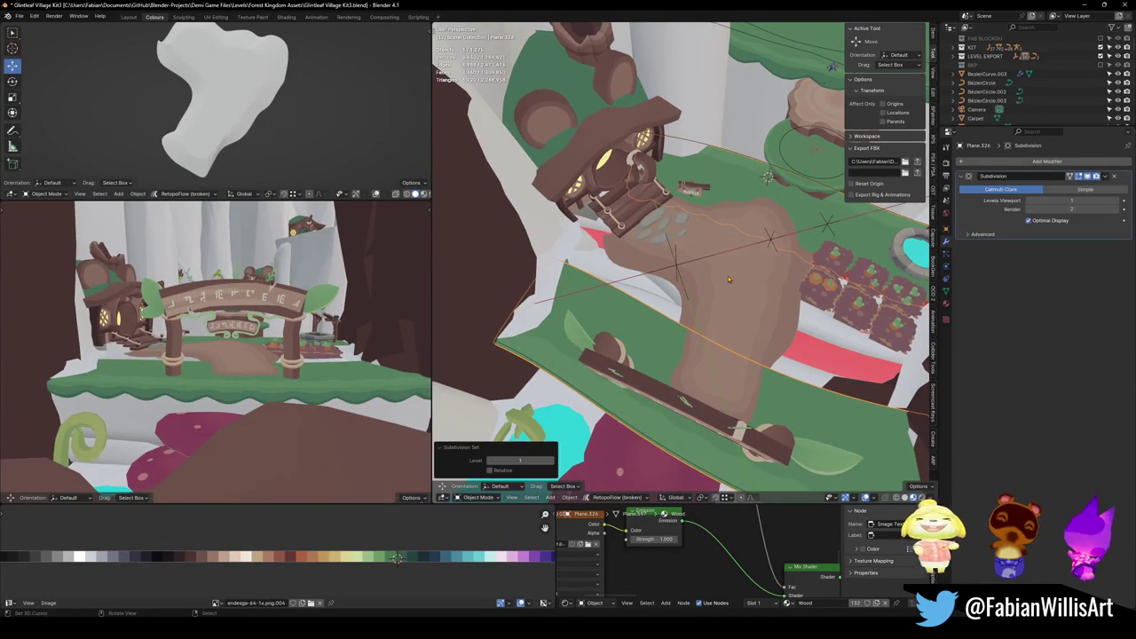
pyautogui.hotkey('ctrl', 'z')
# In Edit Mode local view, fill faces across the gaps between the strips, then select a corner vertex.
pyautogui.press('Tab')
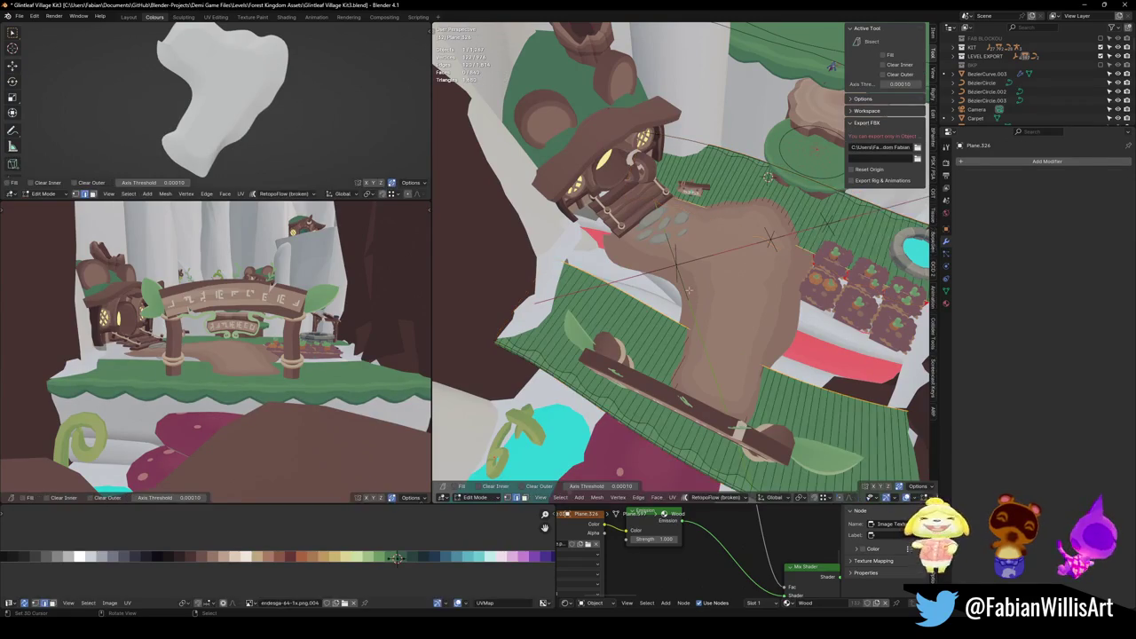
pyautogui.press('KP_Divide')
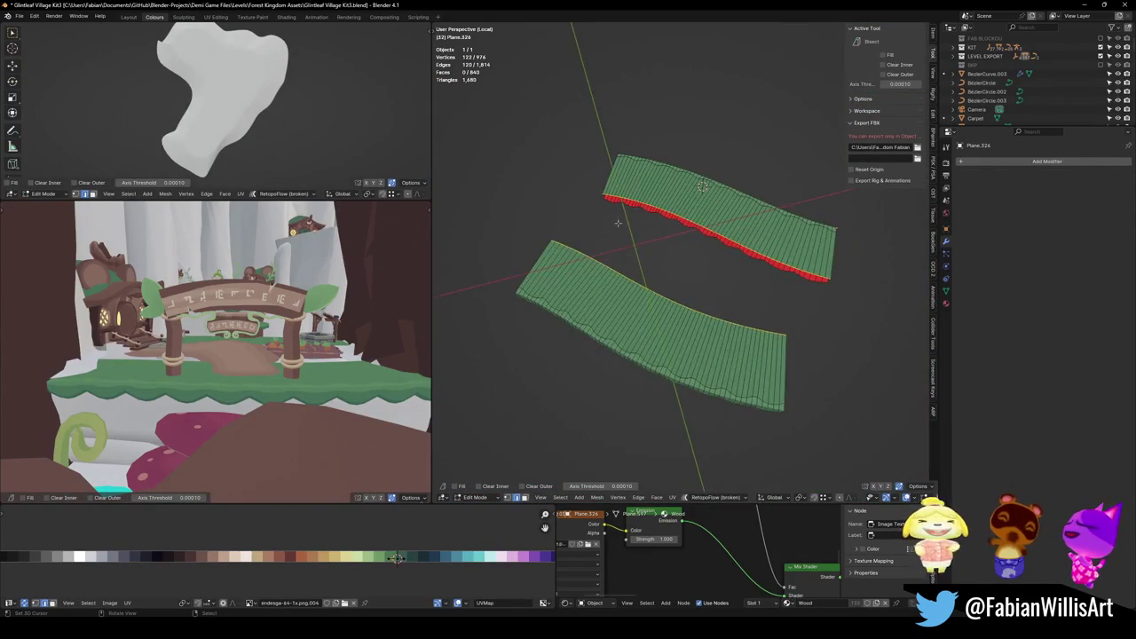
pyautogui.scroll(3, 774, 165)
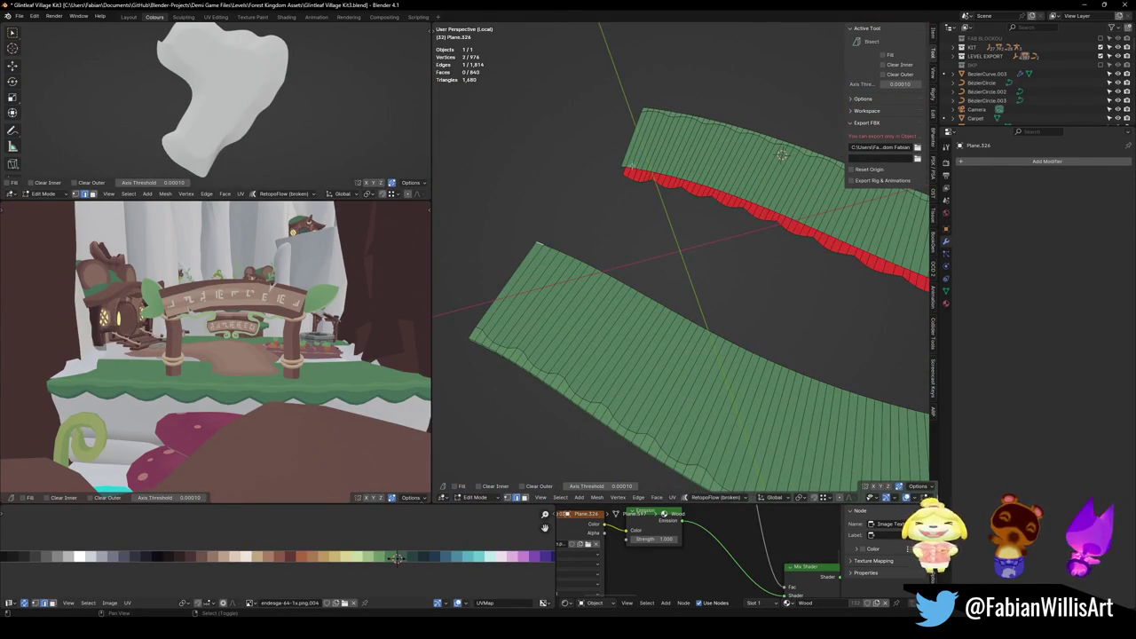
pyautogui.moveTo(622, 164)
pyautogui.mouseDown()
pyautogui.moveTo(642, 177)
pyautogui.moveTo(649, 262)
pyautogui.moveTo(753, 340)
pyautogui.mouseUp()
pyautogui.press('f')
pyautogui.press('f')
pyautogui.press('f')
pyautogui.press('f')
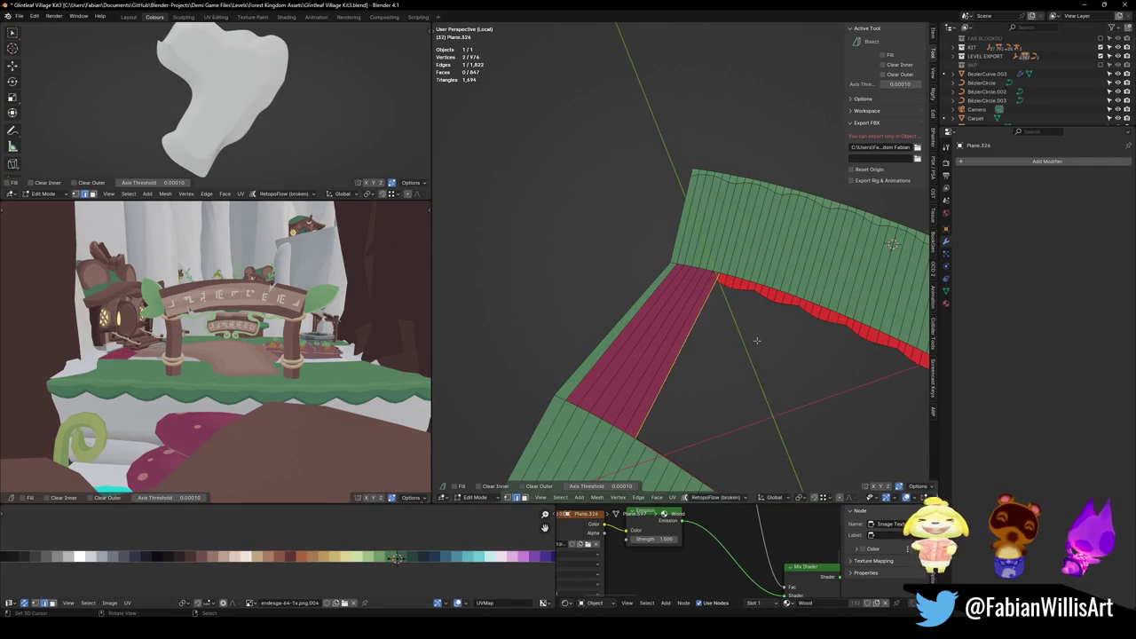
pyautogui.press('f')
pyautogui.press('f')
pyautogui.press('f')
pyautogui.moveTo(762, 334); pyautogui.dragTo(634, 236)
pyautogui.press('f')
pyautogui.press('f')
pyautogui.press('f')
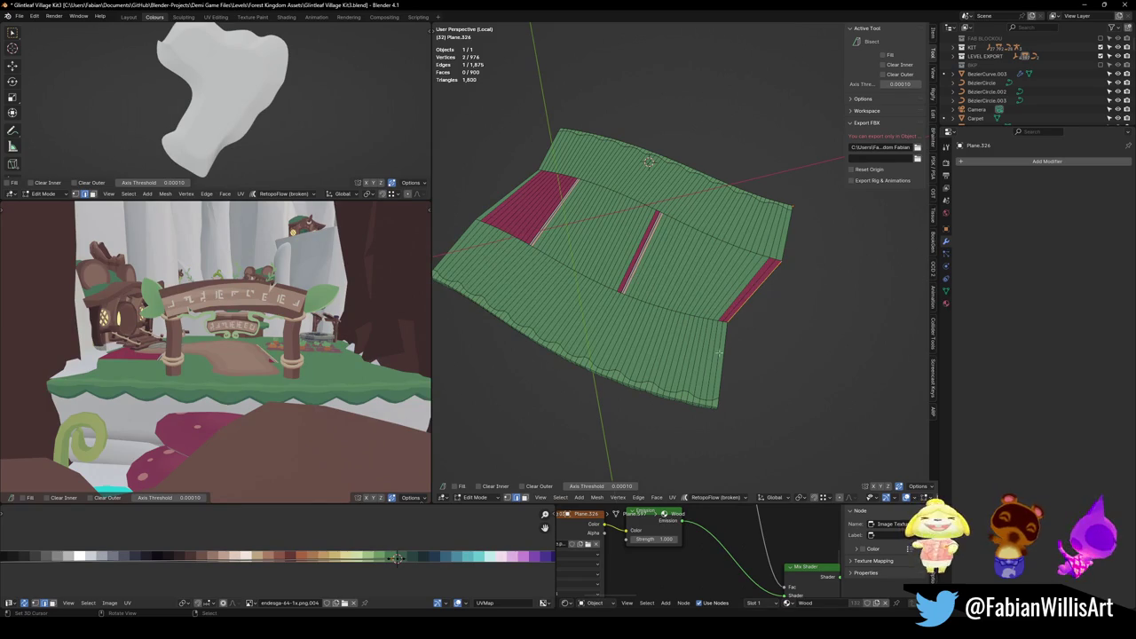
pyautogui.press('1')
pyautogui.click(729, 320)
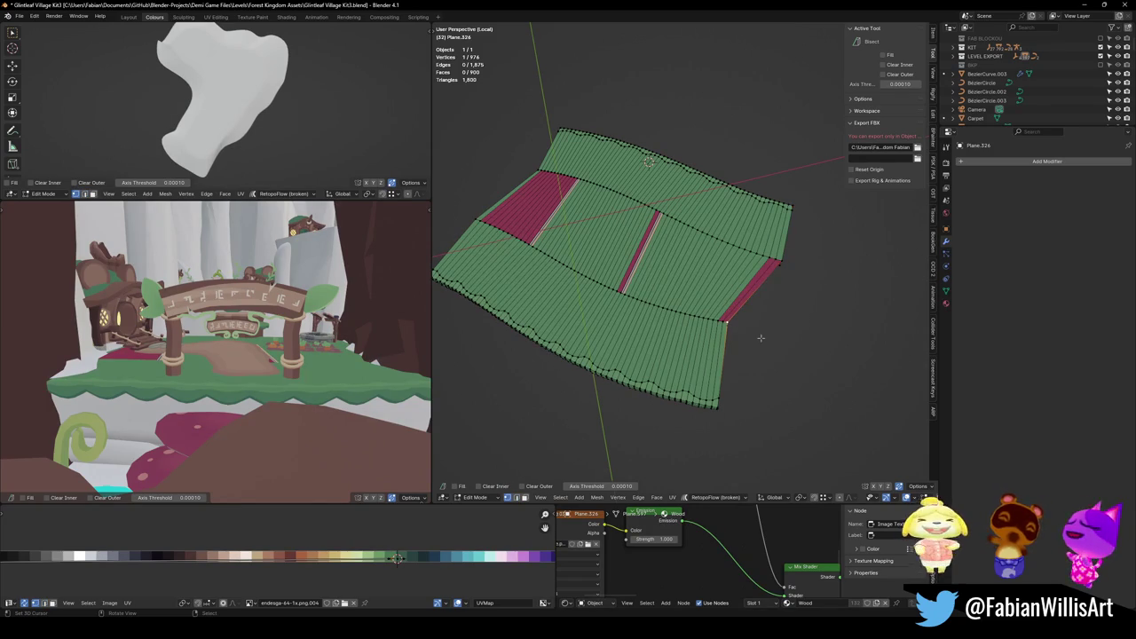
# From top view, pull the strip mesh's top-left corner vertex further out.
pyautogui.press('KP_7')
pyautogui.press('g')
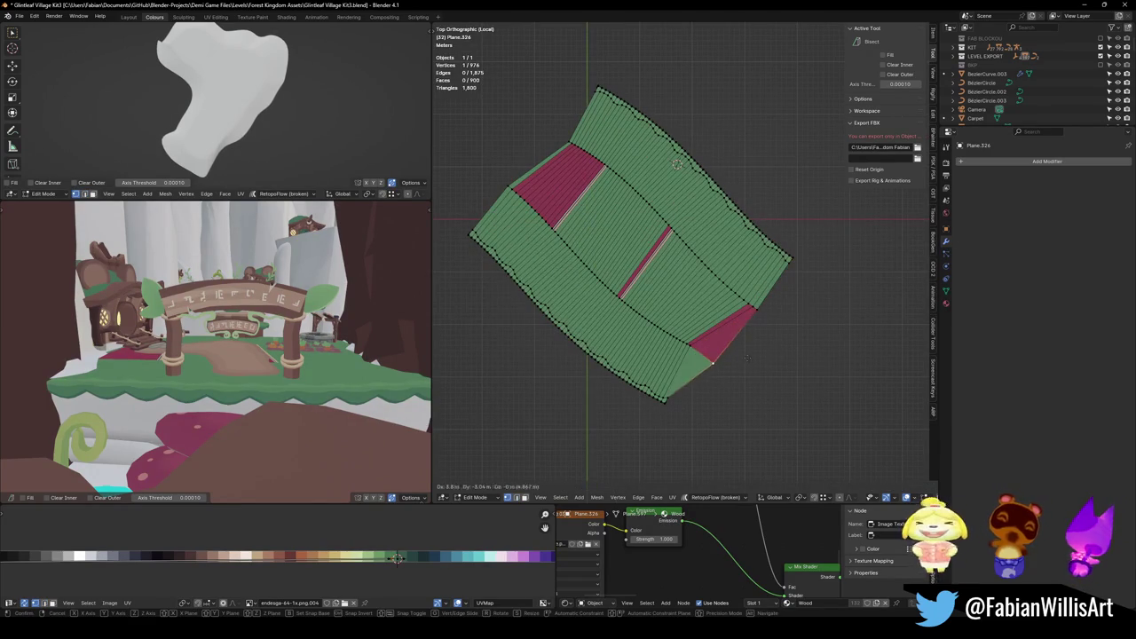
pyautogui.click(743, 354)
pyautogui.hotkey('ctrl', 'z')
pyautogui.click(556, 164)
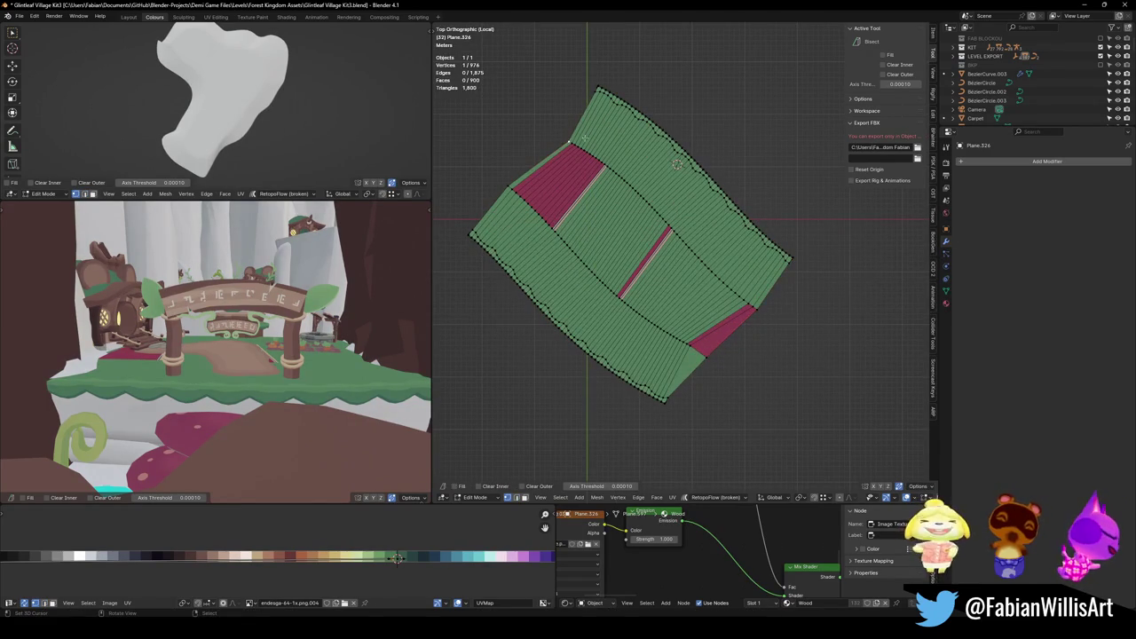
pyautogui.press('g')
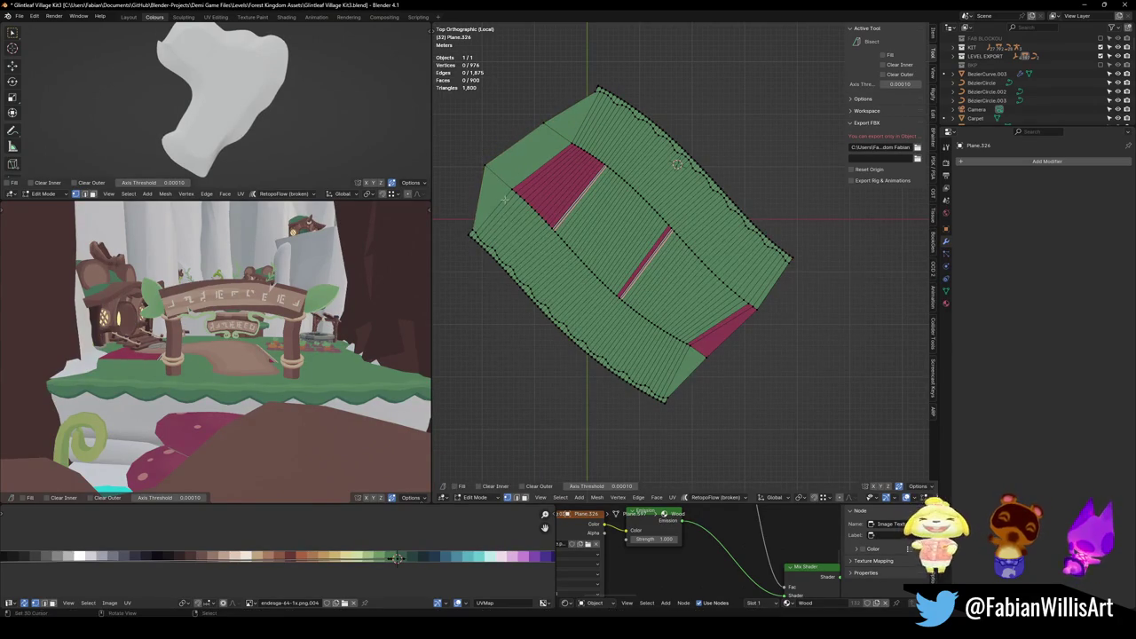
pyautogui.click(568, 142)
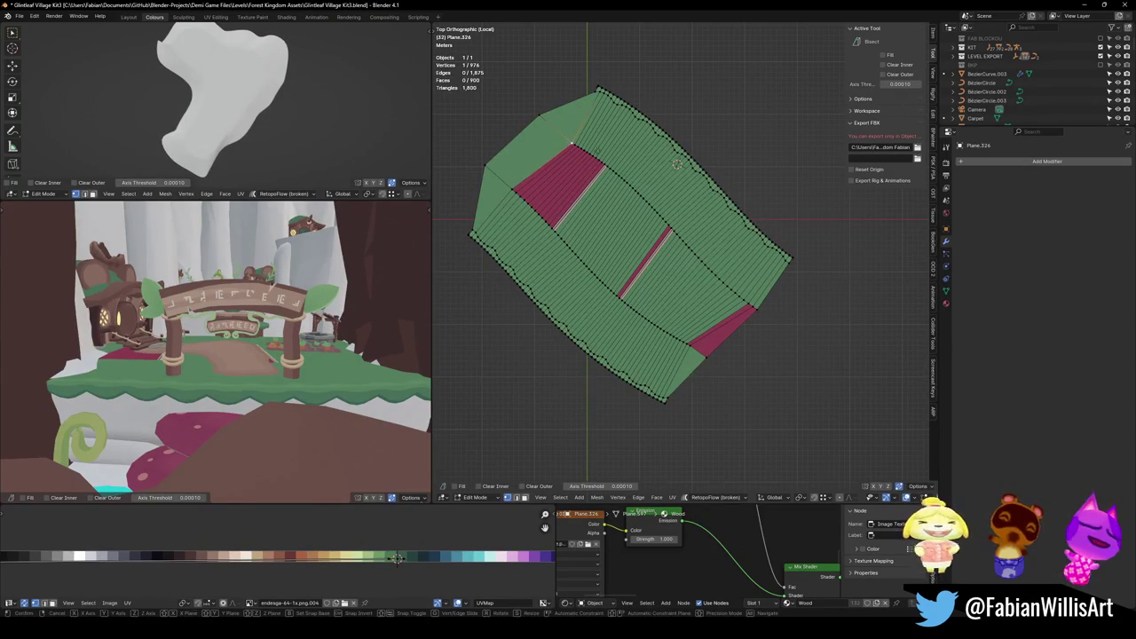
# Move the bottom-right corner vertex to a new position, then bring up the Windows Start menu.
pyautogui.click(734, 360)
pyautogui.press('g')
pyautogui.click(779, 326)
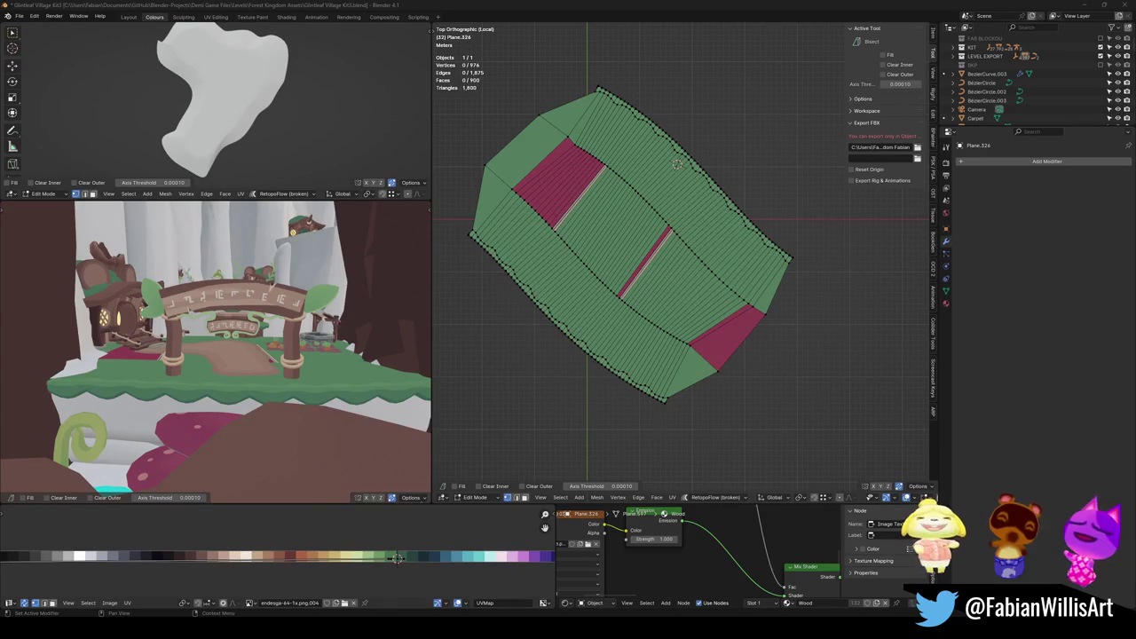
pyautogui.press('super')
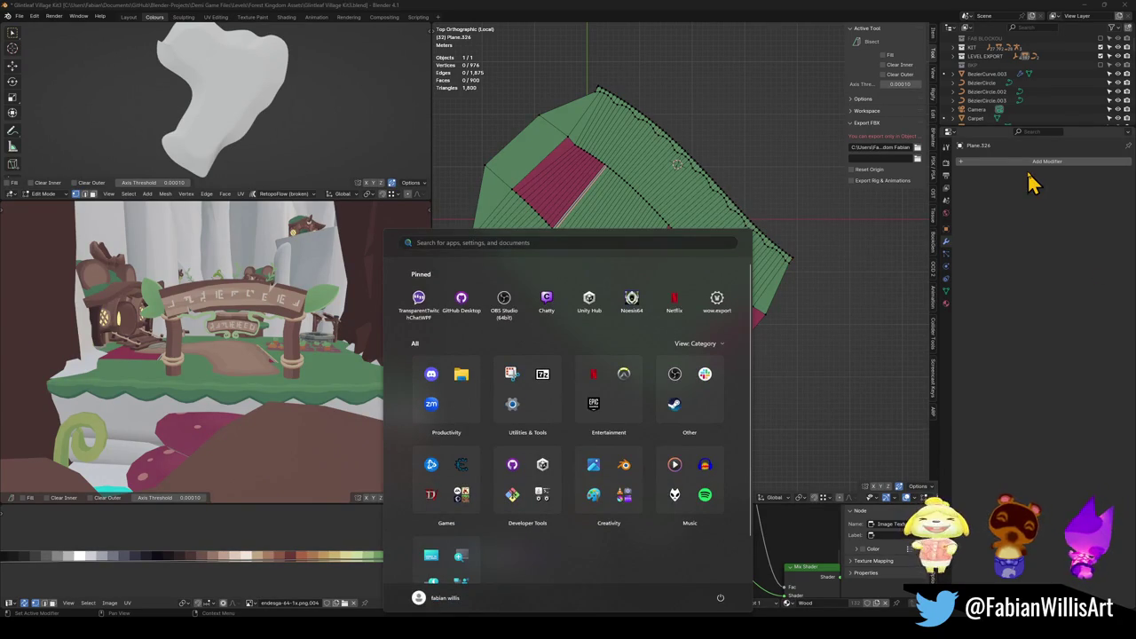
# Search 'ark' in the Start menu and launch Arknights: Endfield with the launcher's Play button.
pyautogui.write('ark')
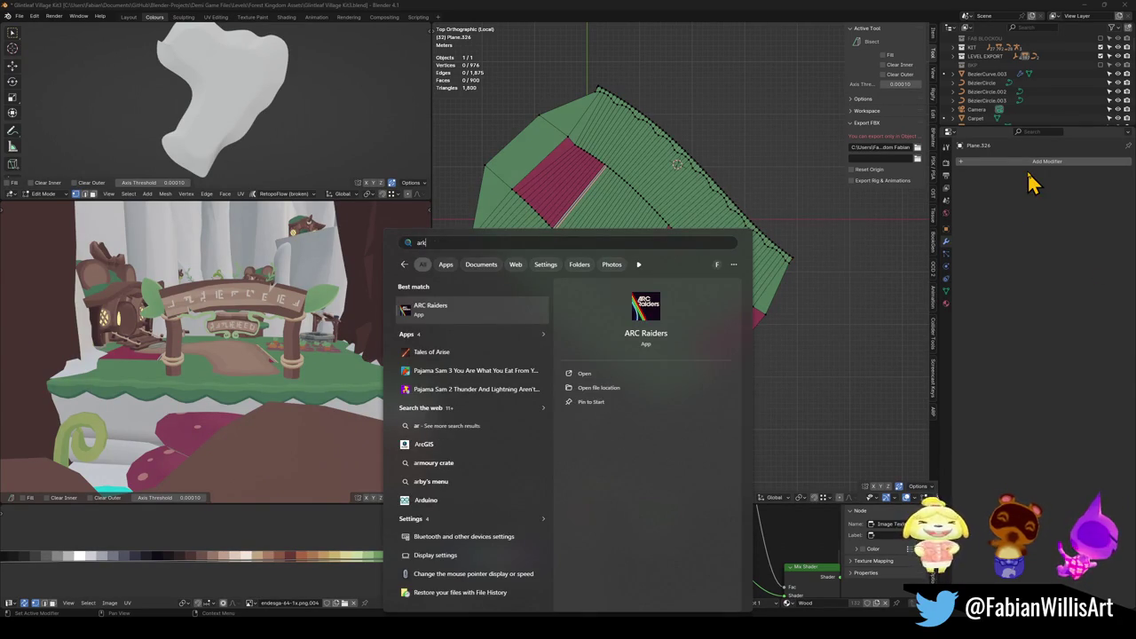
pyautogui.press('Return')
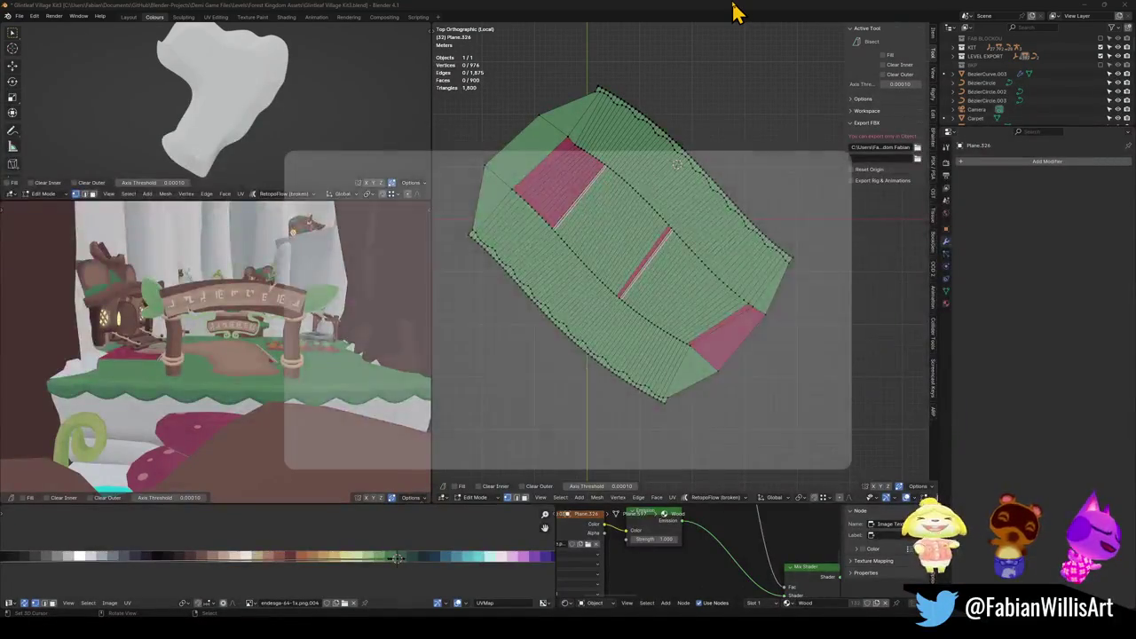
pyautogui.click(780, 444)
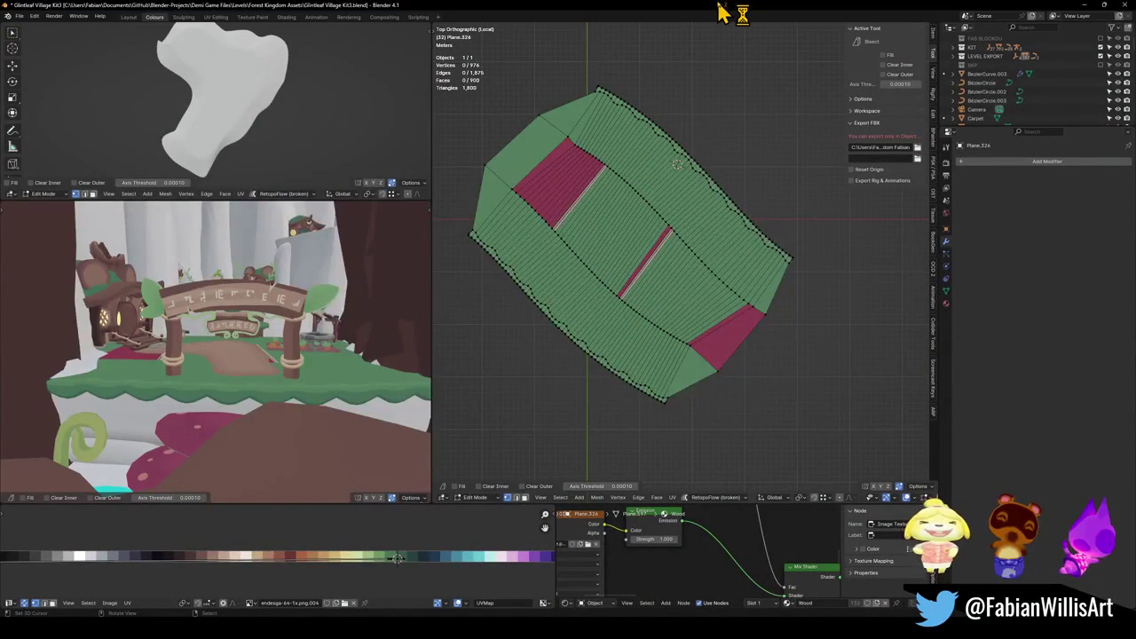
pyautogui.scroll(4, 695, 307)
# In face select, recolour the linked band's red strips green, then reselect strips across the mesh.
pyautogui.press('3')
pyautogui.press('l')
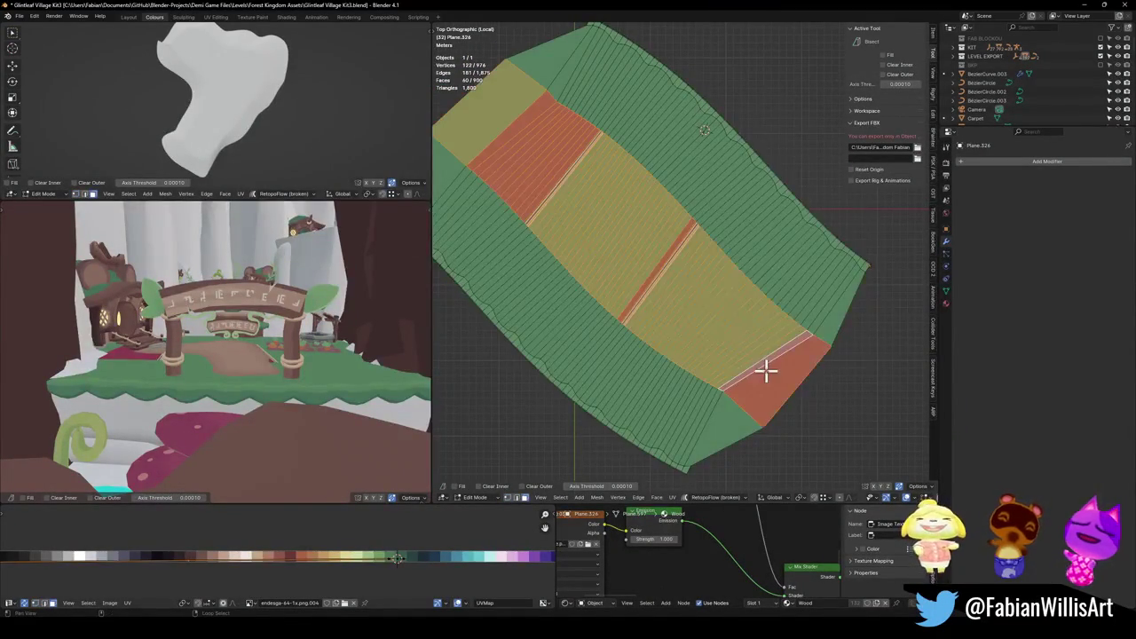
pyautogui.hotkey('shift', 's')
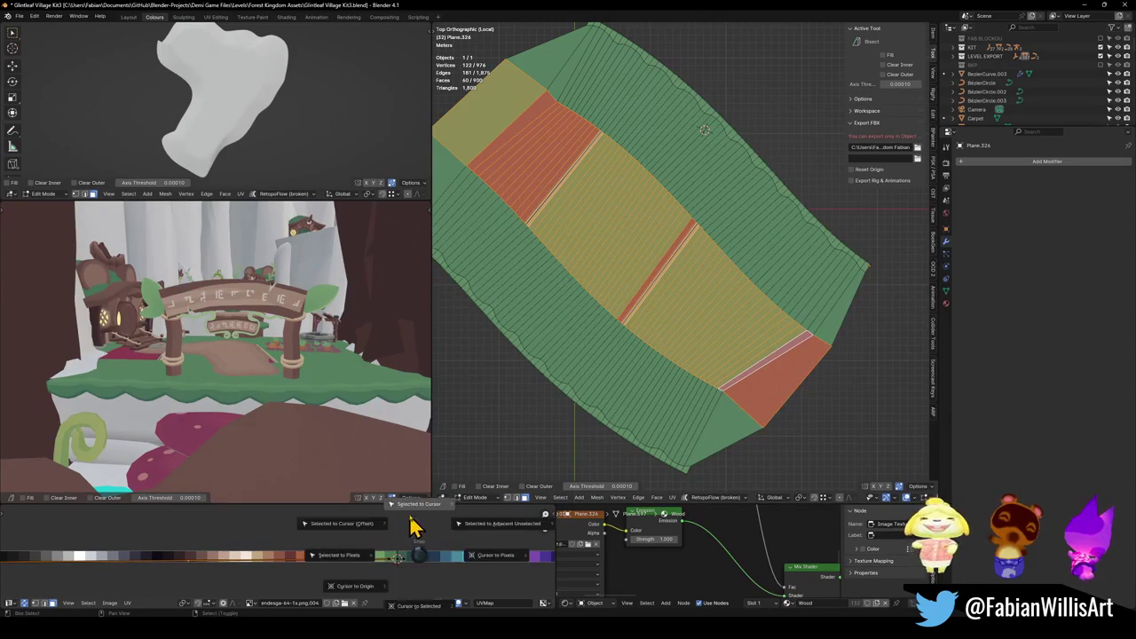
pyautogui.click(343, 524)
pyautogui.hotkey('alt', 'a')
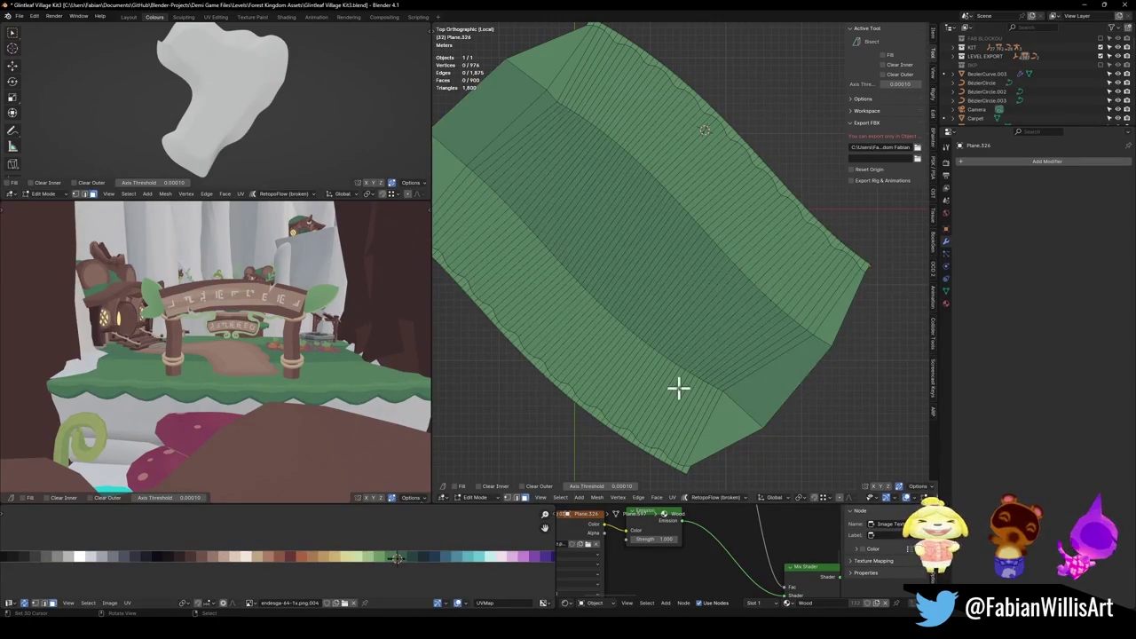
pyautogui.click(680, 388)
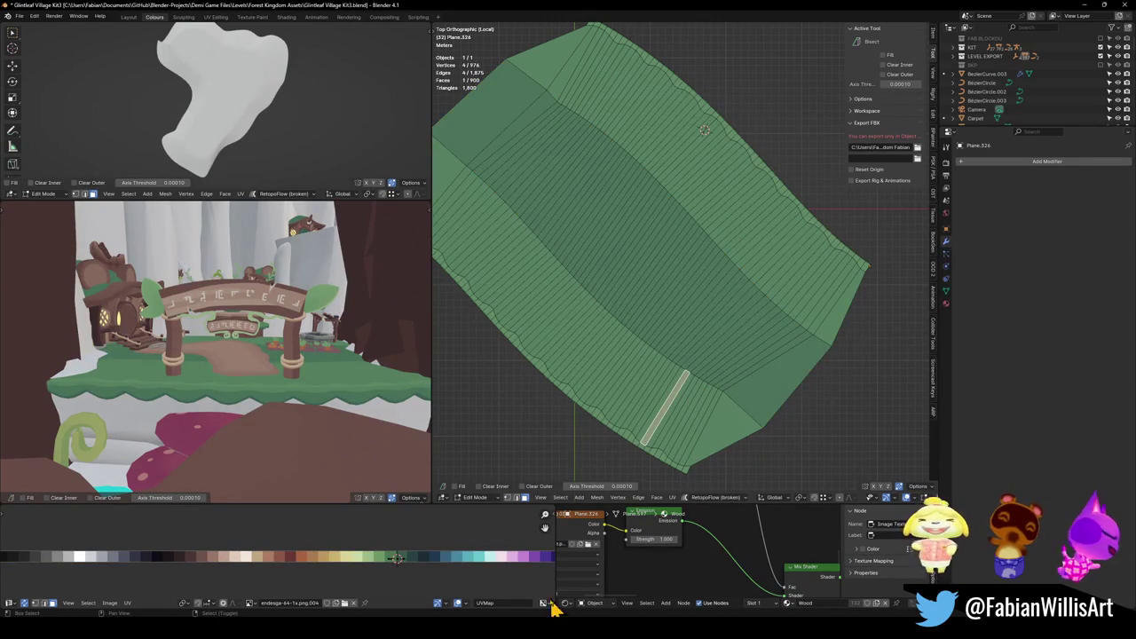
pyautogui.keyDown('alt'); pyautogui.click(749, 375); pyautogui.keyUp('alt')
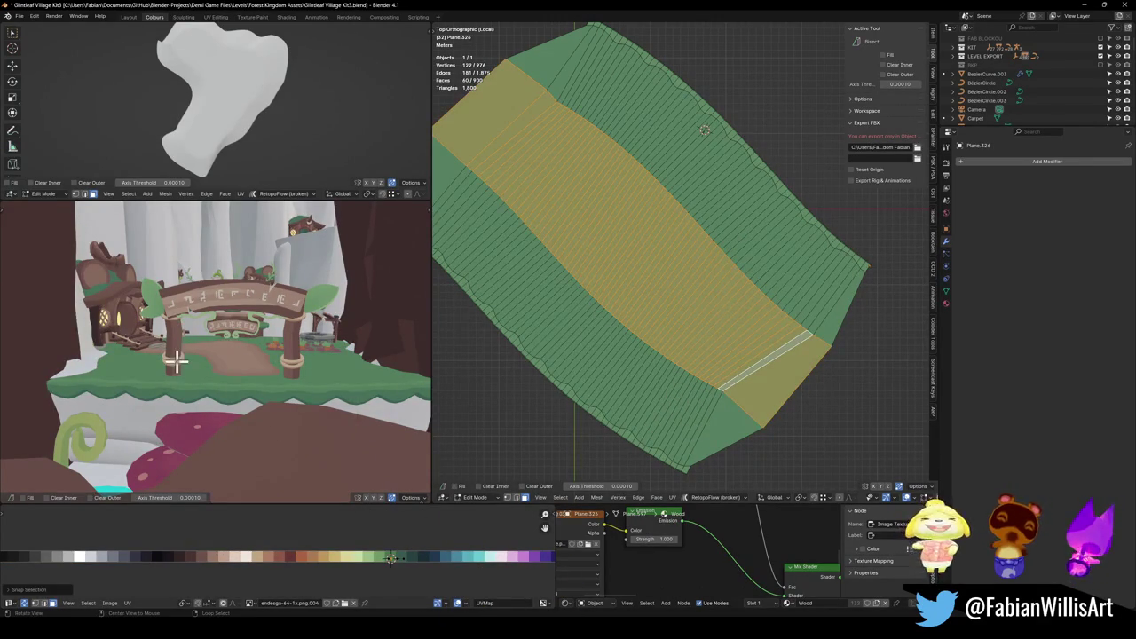
pyautogui.scroll(3, 342, 456)
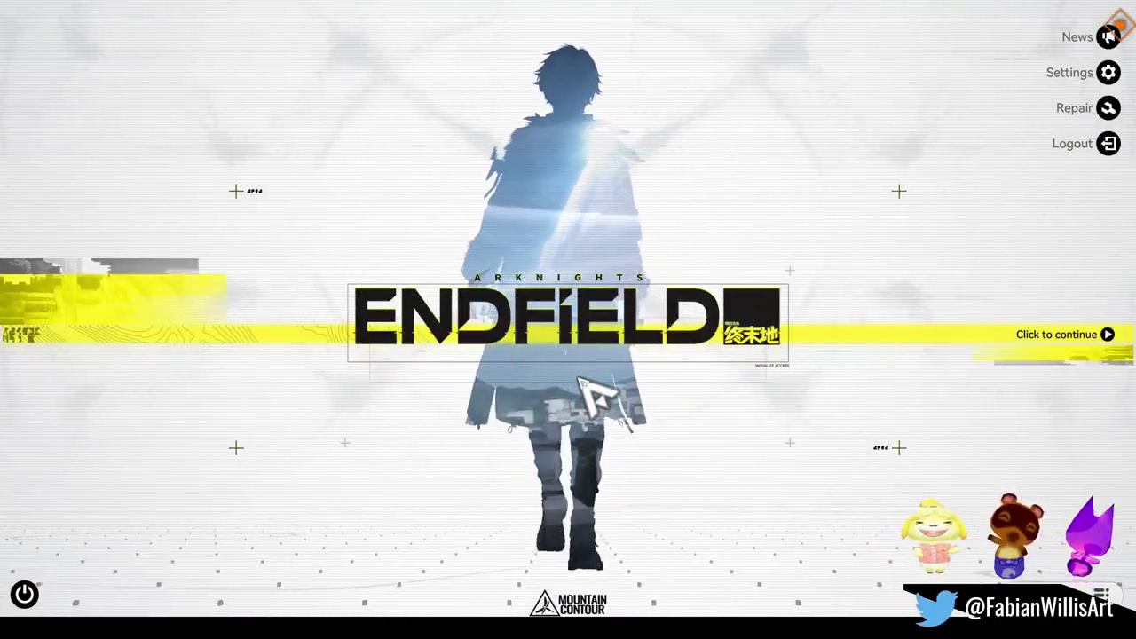
# Continue past the title screen and open Basic Training in the Operational Manual's Training section.
pyautogui.click(581, 381)
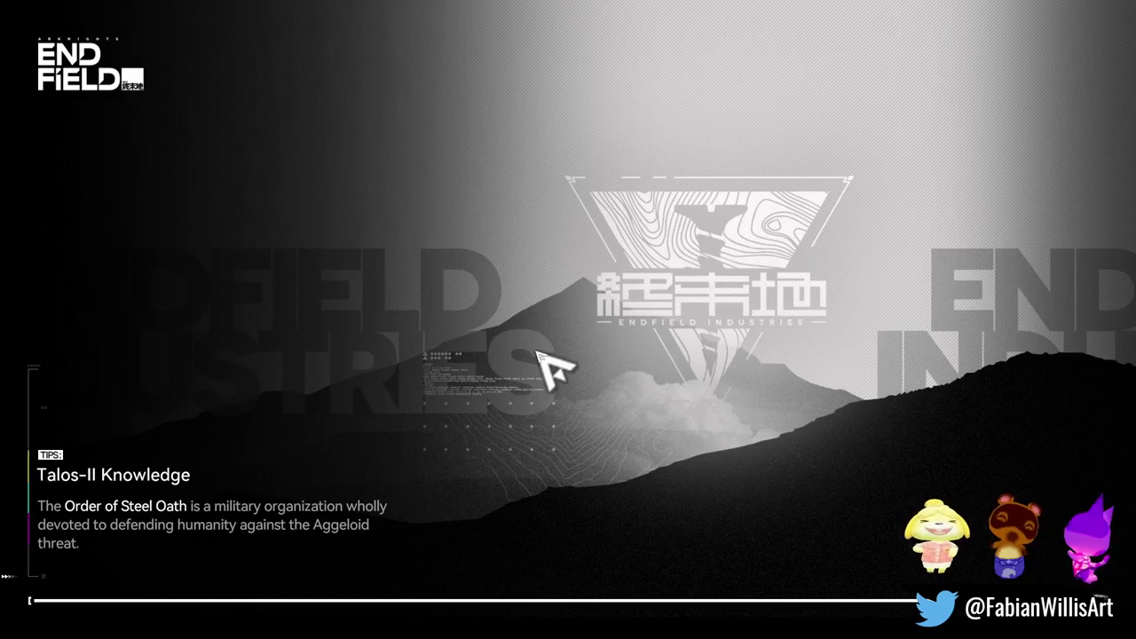
pyautogui.press('w')
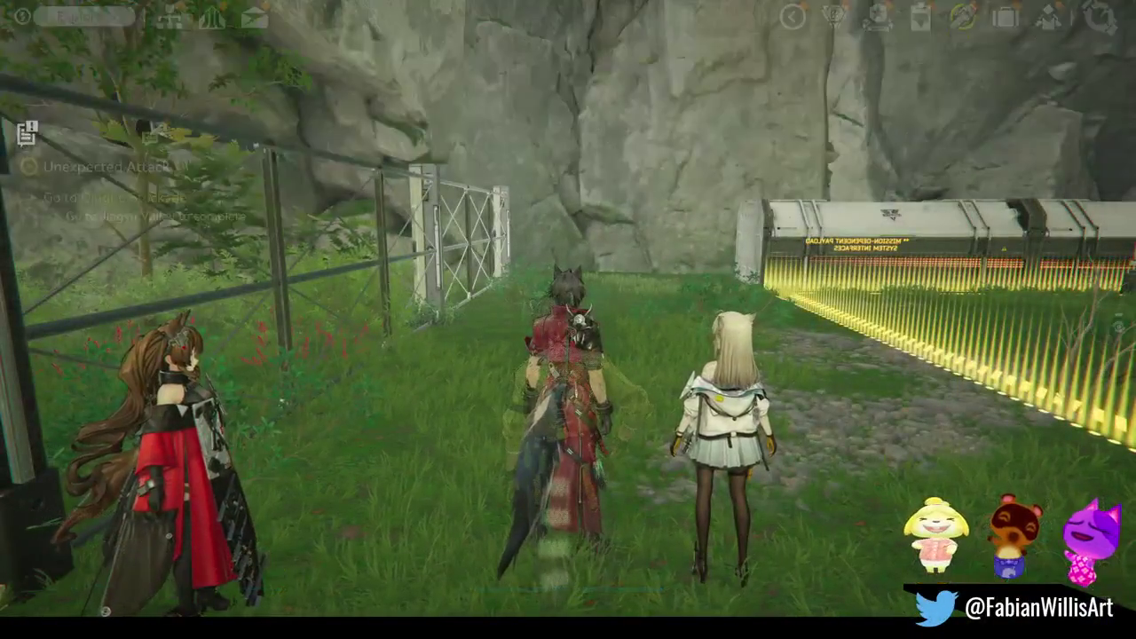
pyautogui.press('Escape')
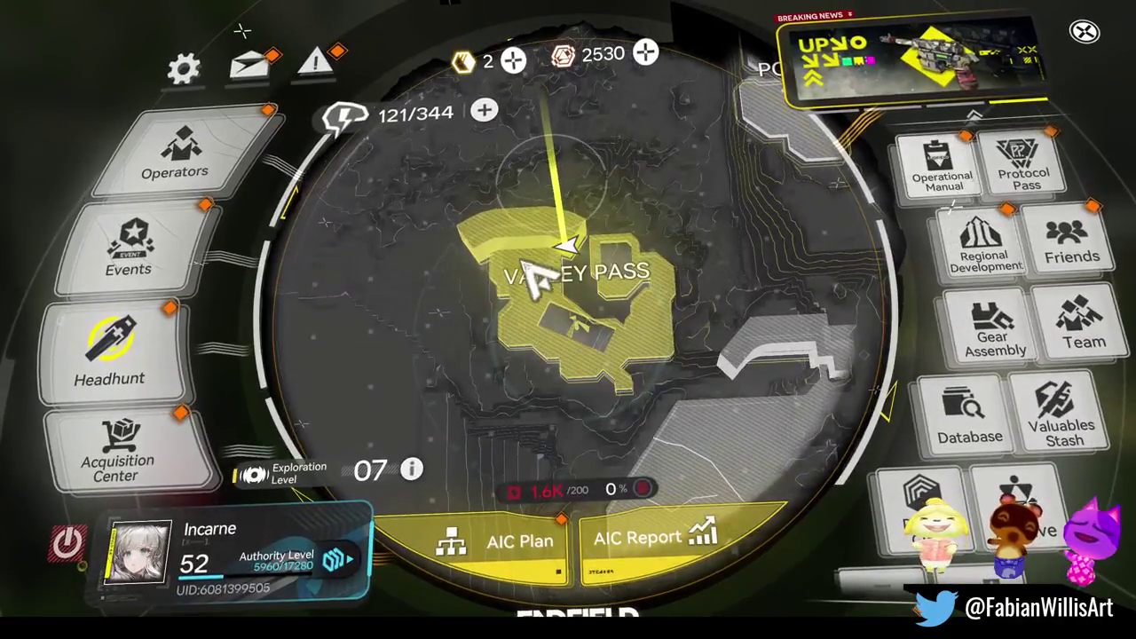
pyautogui.press('j')
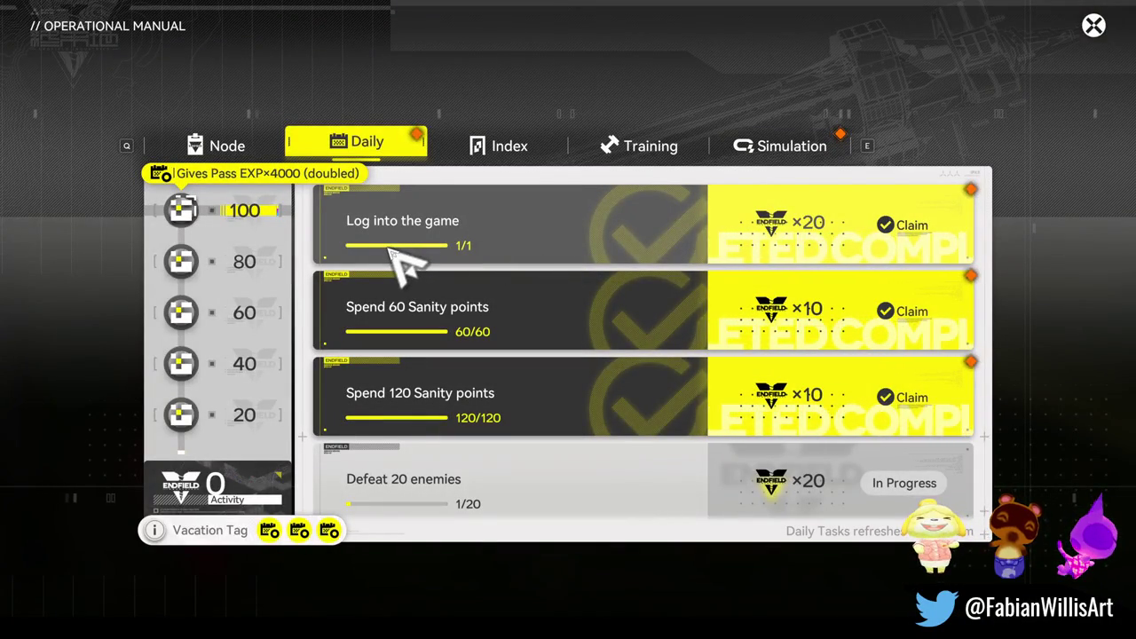
pyautogui.click(627, 147)
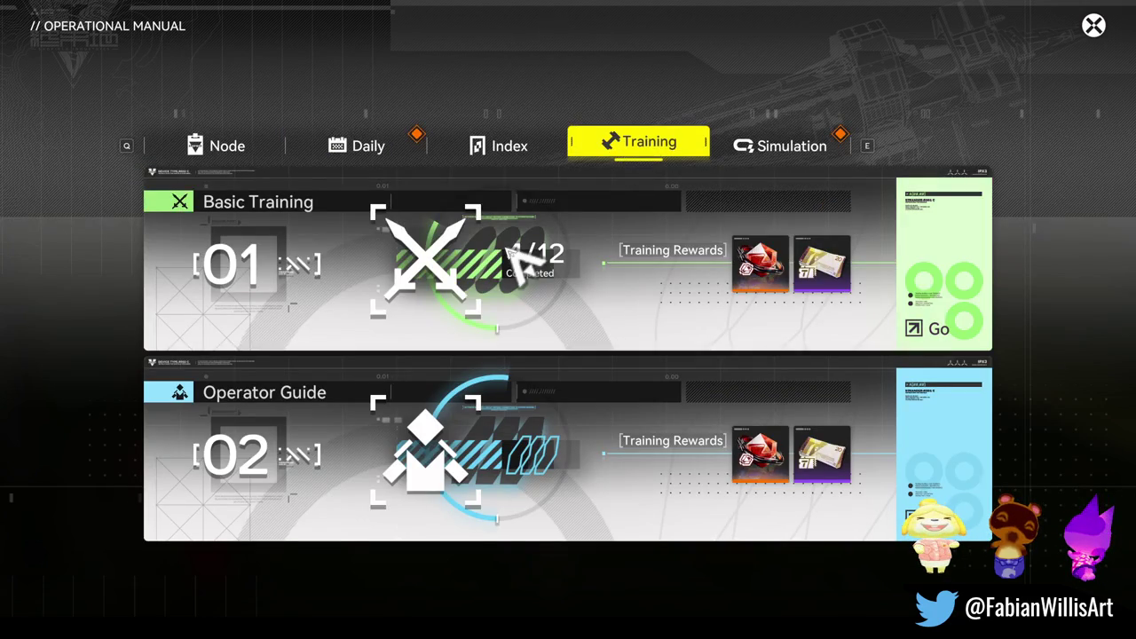
pyautogui.click(488, 264)
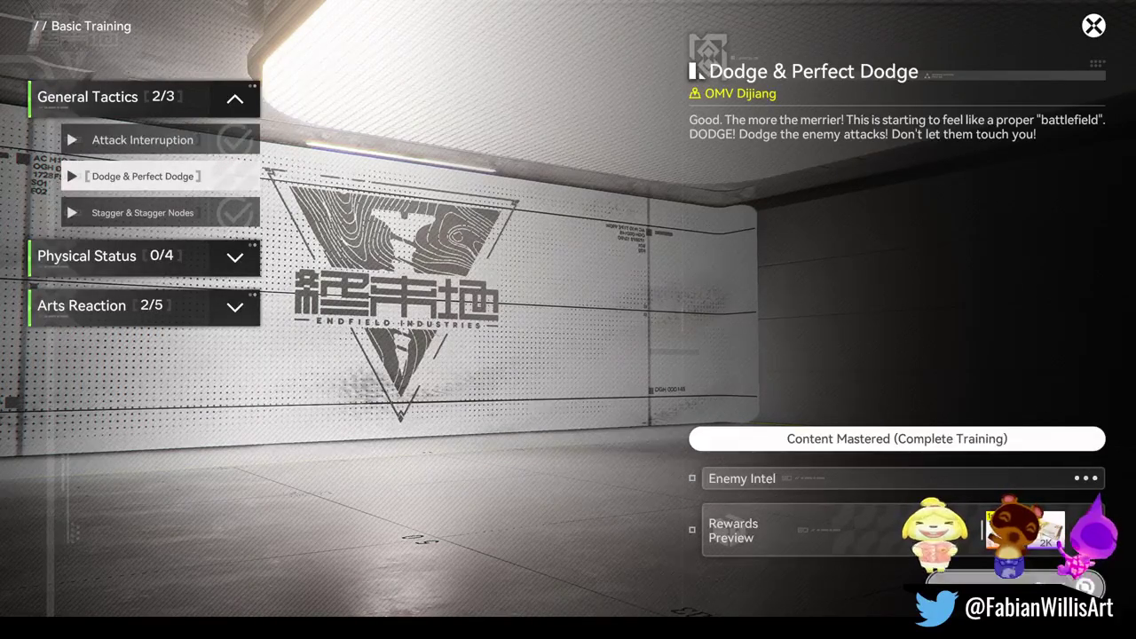
# Start the Dodge & Perfect Dodge course and click through its tutorial tips.
pyautogui.press('Return')
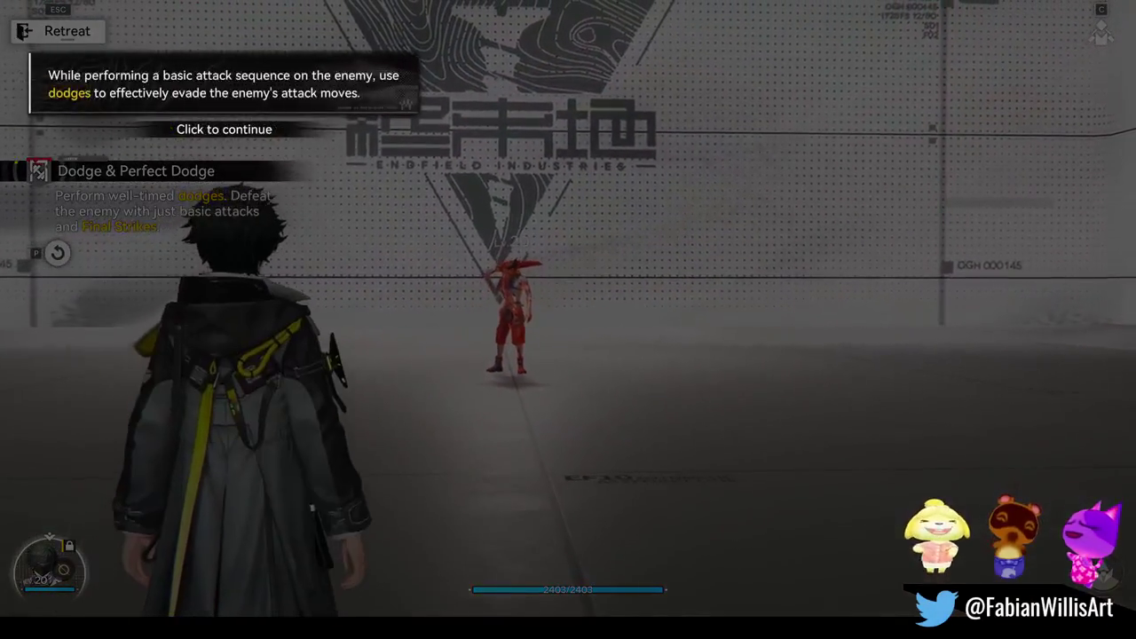
pyautogui.click(575, 327)
pyautogui.click(576, 327)
pyautogui.click(575, 327)
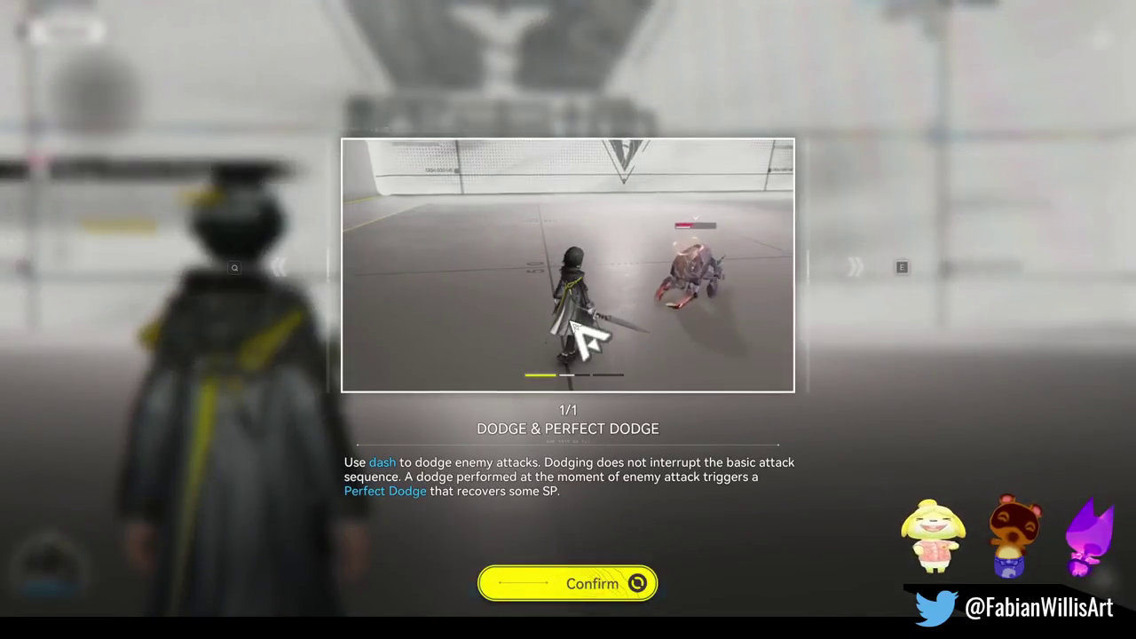
pyautogui.click(622, 582)
# Run at the red enemy, attack three times and dodge twice, then launch a screen capture.
pyautogui.press('w')
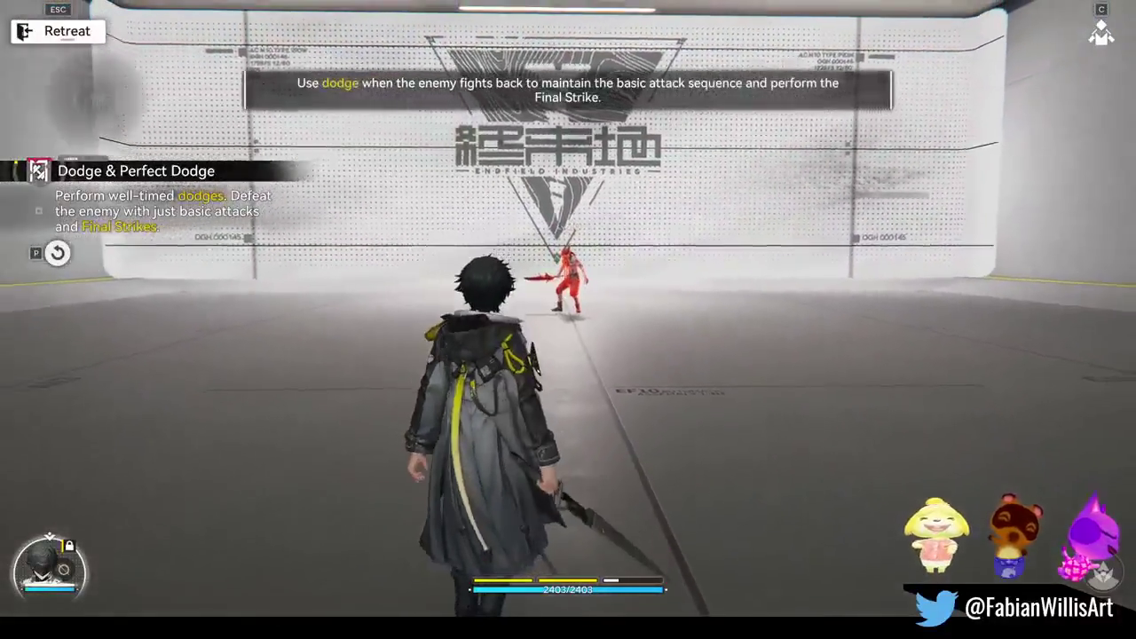
pyautogui.click(568, 320)
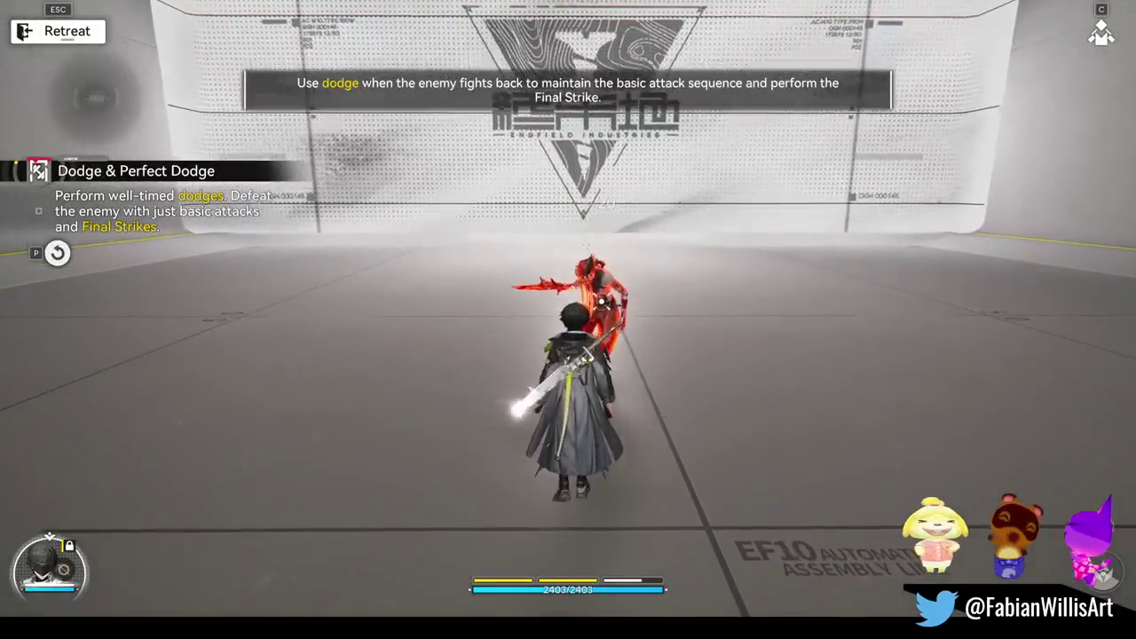
pyautogui.click(569, 320)
pyautogui.click(568, 320)
pyautogui.press('shift')
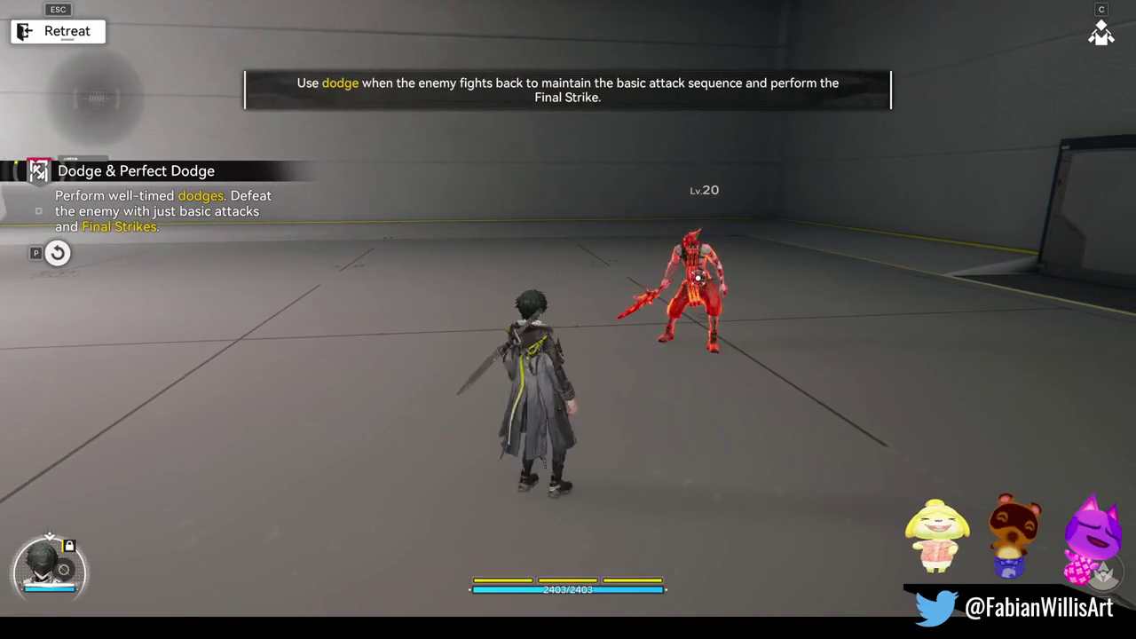
pyautogui.press('shift')
pyautogui.press('super+shift+s')
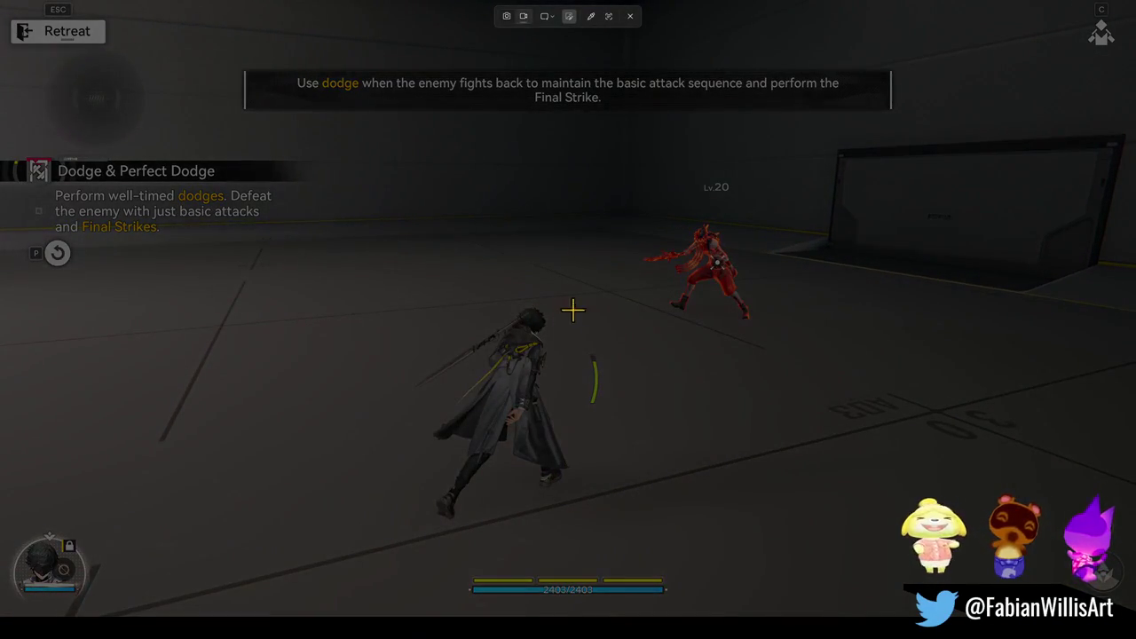
# Record the game area in Snipping Tool during the fight, leaving the course with Esc.
pyautogui.moveTo(156, 36); pyautogui.dragTo(1019, 585)
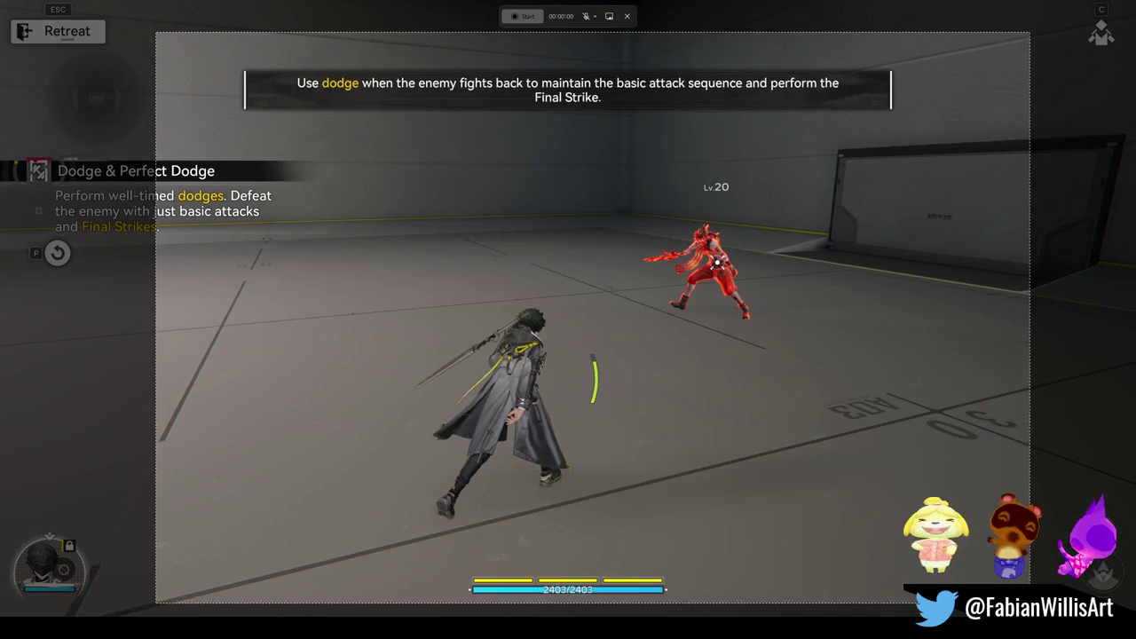
pyautogui.click(523, 16)
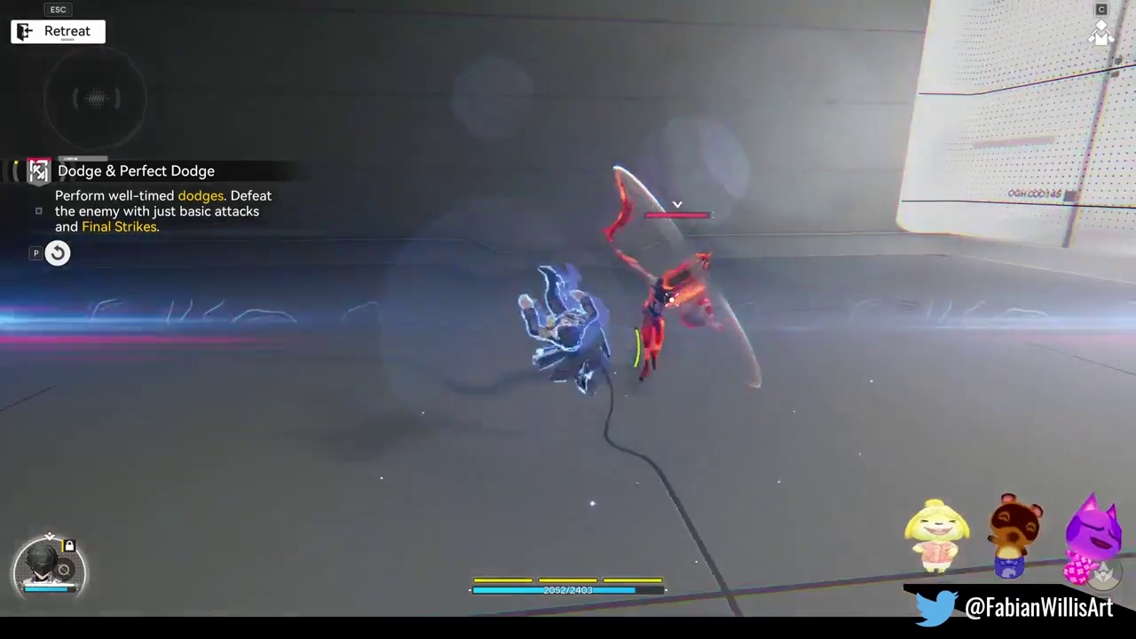
pyautogui.press('Escape')
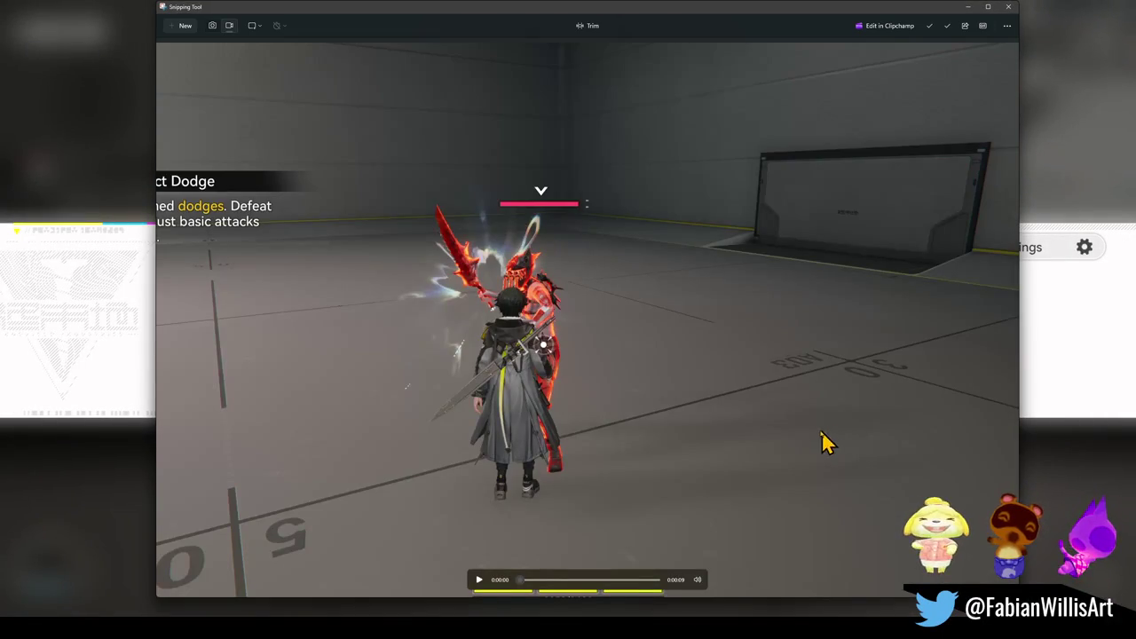
# Scrub the recorded clip to about seven seconds, at the glowing perfect dodge.
pyautogui.moveTo(526, 587); pyautogui.dragTo(547, 584)
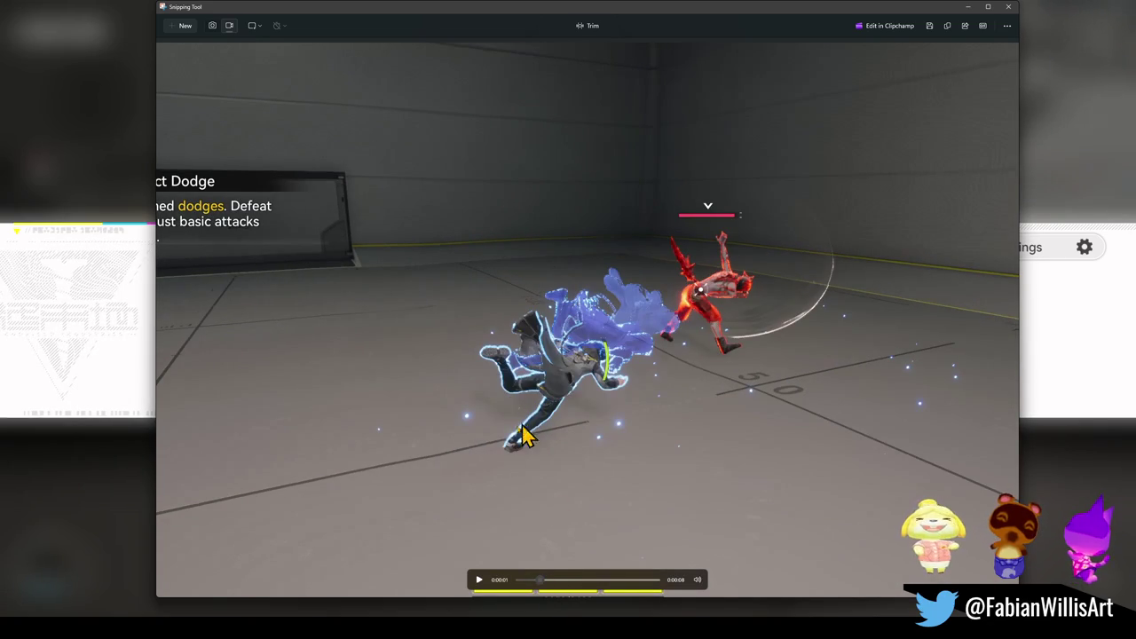
pyautogui.moveTo(541, 586)
pyautogui.mouseDown()
pyautogui.moveTo(618, 597)
pyautogui.moveTo(618, 587)
pyautogui.mouseUp()
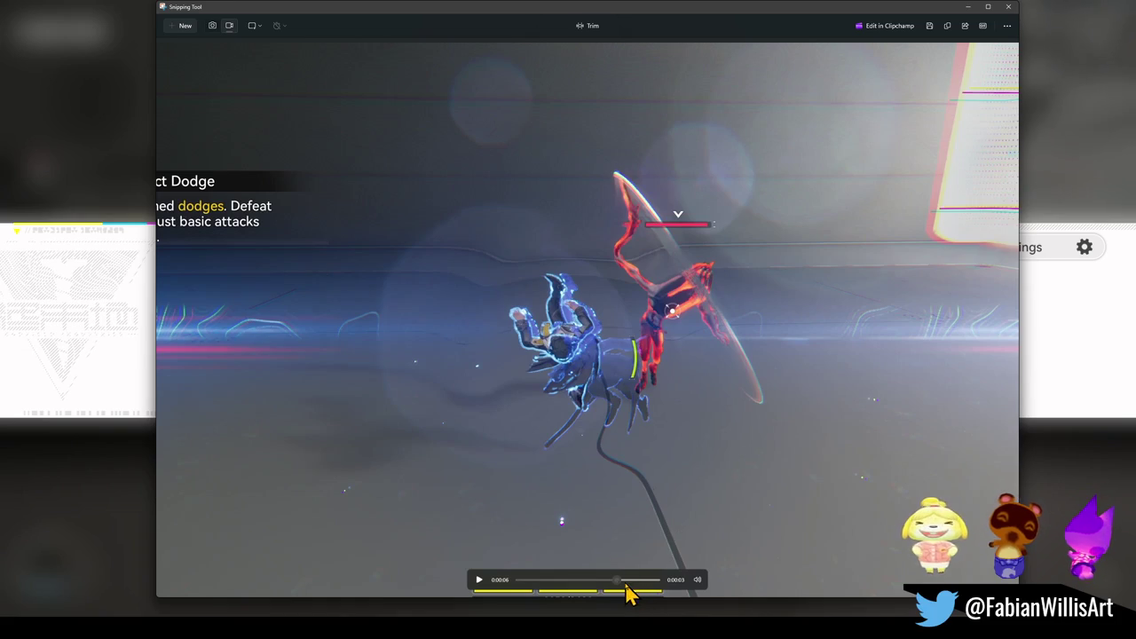
pyautogui.moveTo(622, 585); pyautogui.dragTo(622, 584)
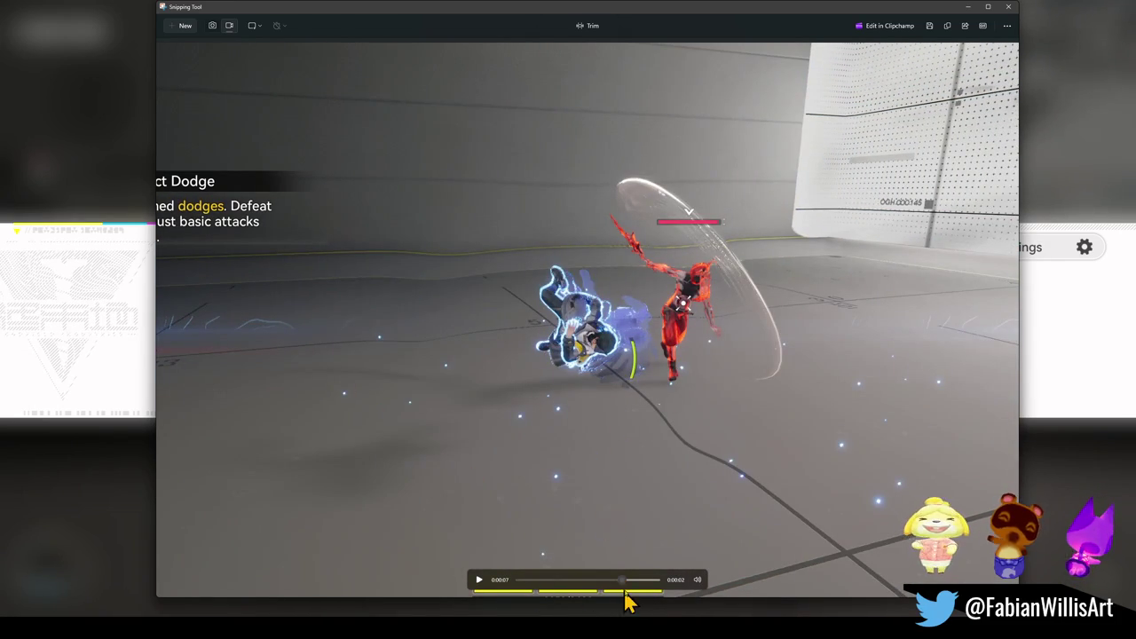
pyautogui.moveTo(621, 588); pyautogui.dragTo(624, 588)
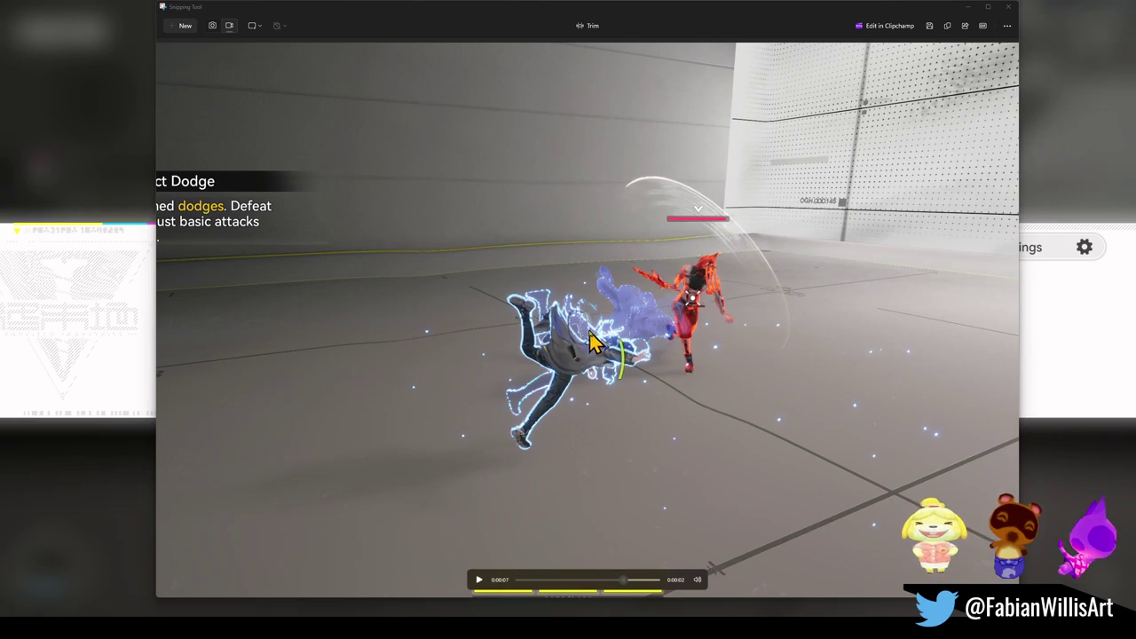
# Focus the Snipping Tool window and play the clip from the 0:07 mark.
pyautogui.click(593, 312)
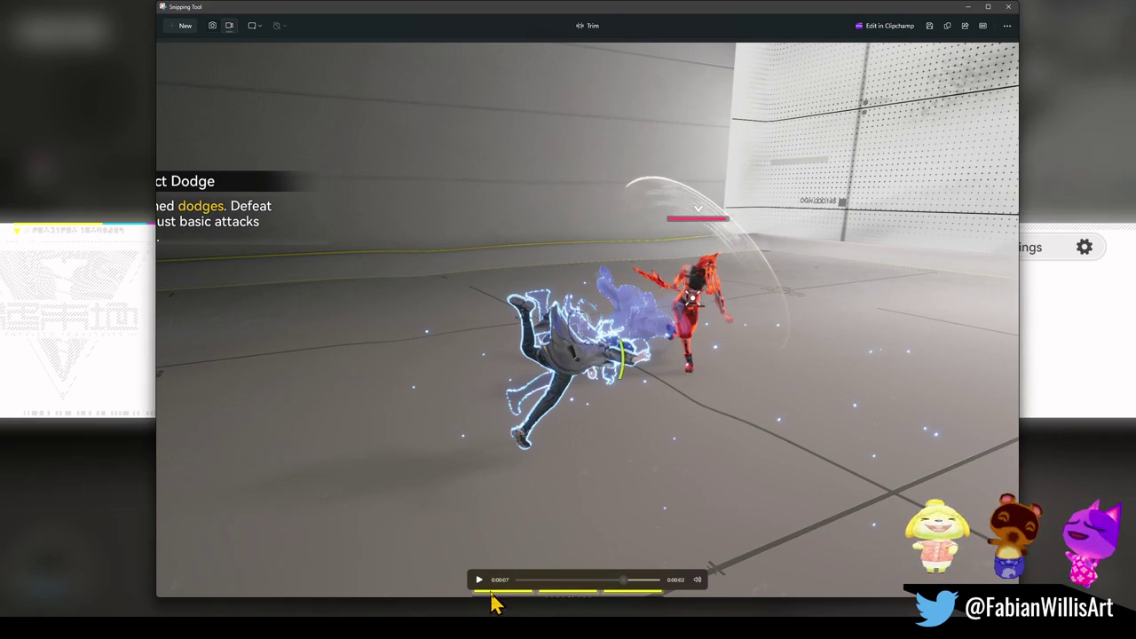
pyautogui.click(480, 582)
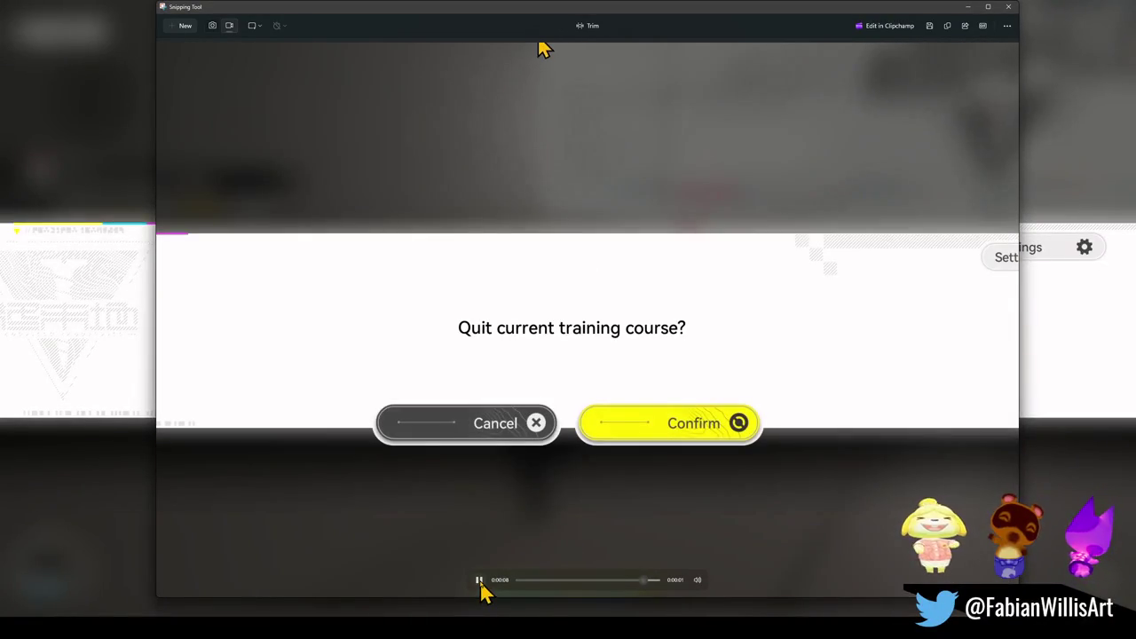
# Resume the Dodge & Perfect Dodge training and dodge the red enemy's attacks.
pyautogui.click(1009, 7)
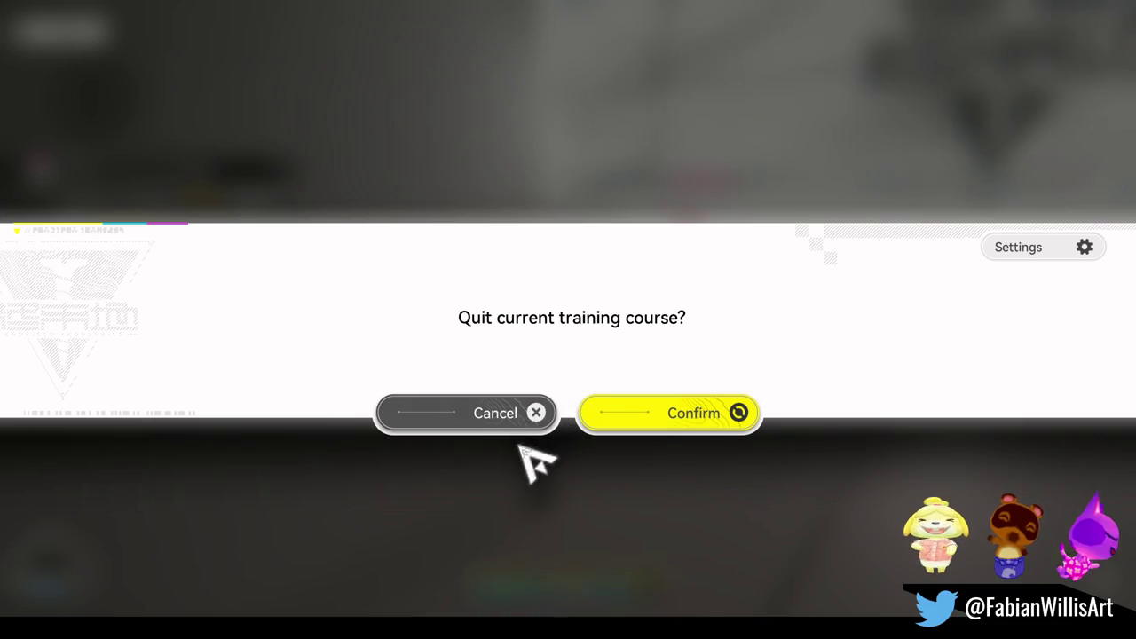
pyautogui.click(530, 414)
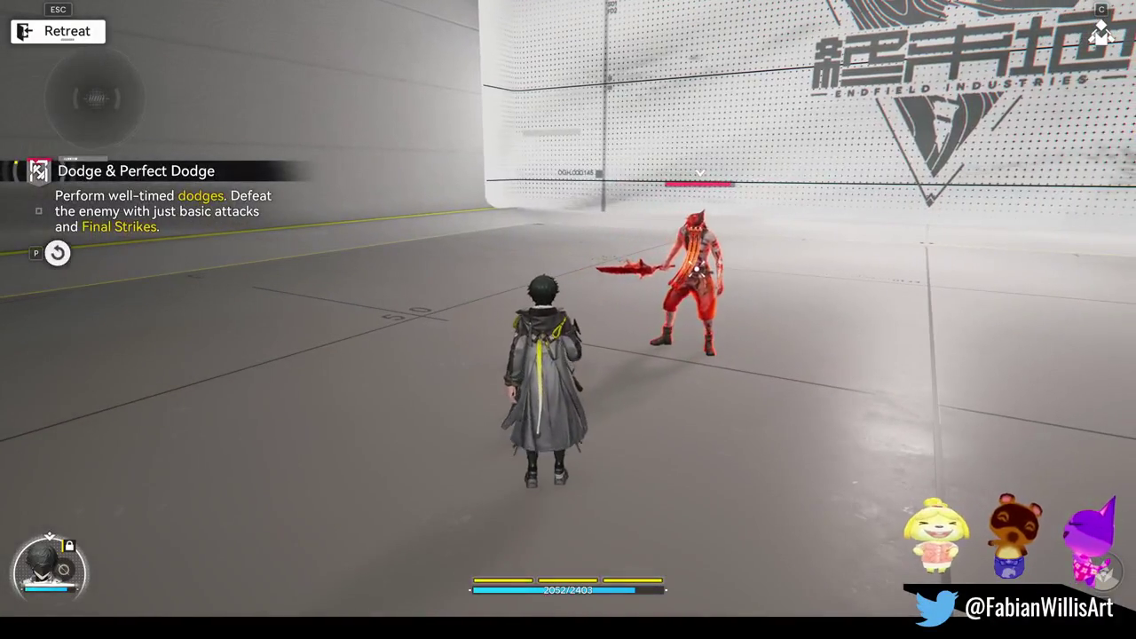
pyautogui.press('shift')
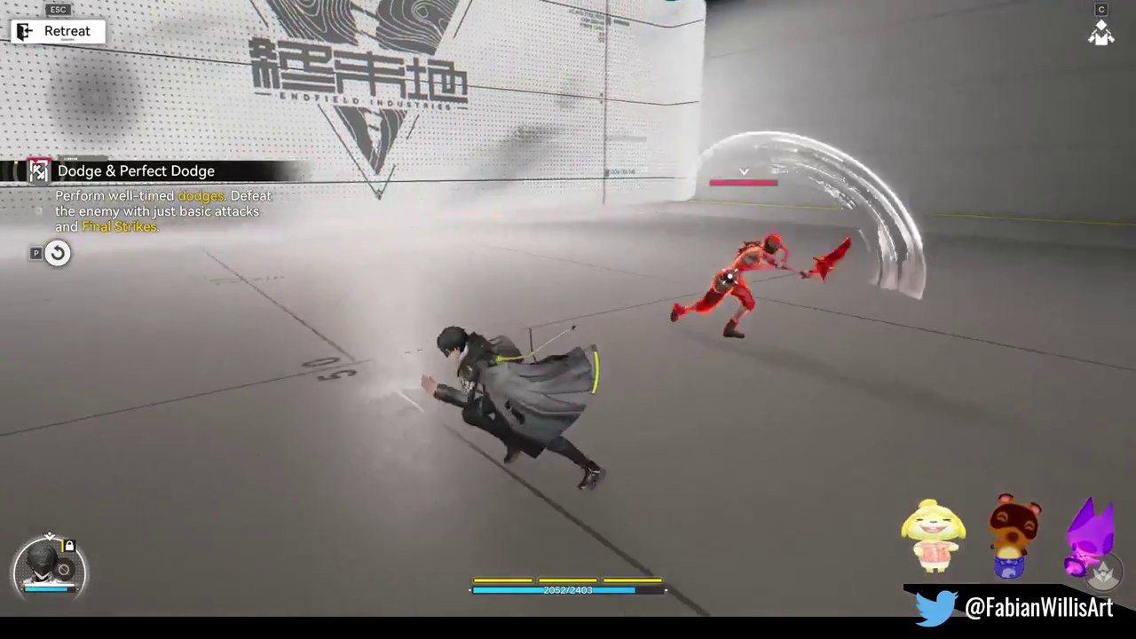
pyautogui.press('w')
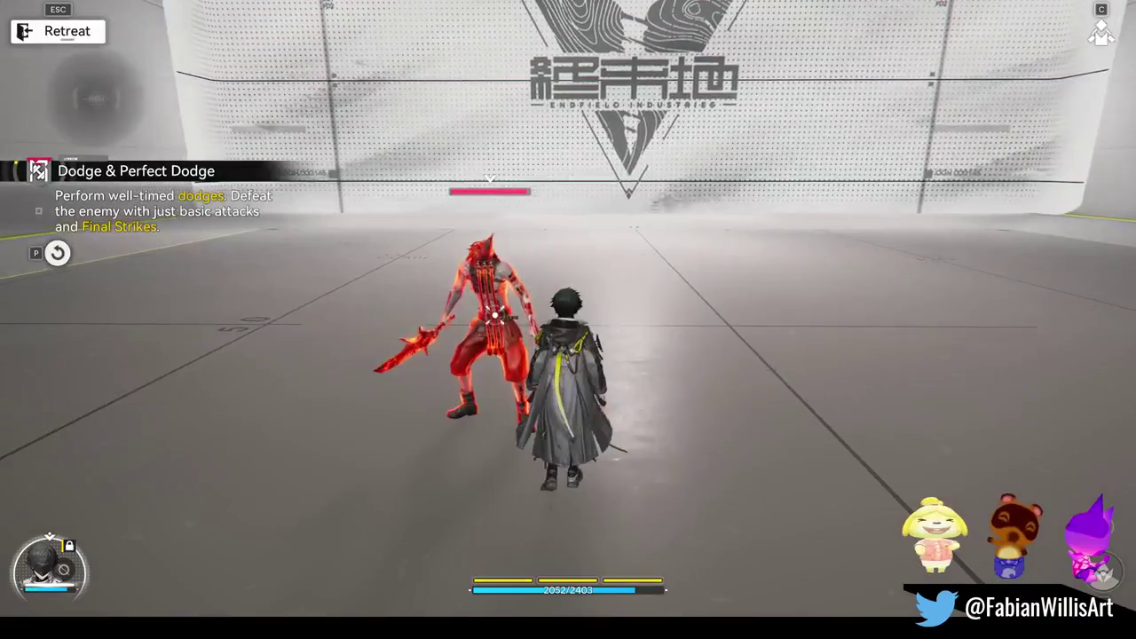
pyautogui.press('s')
pyautogui.press('shift')
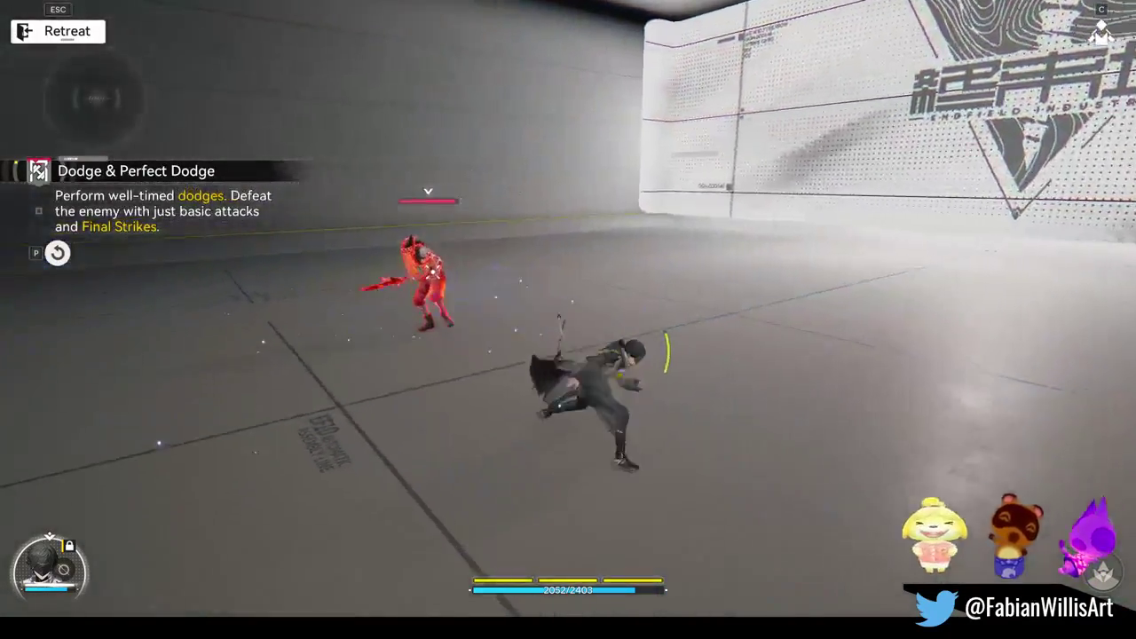
pyautogui.press('w')
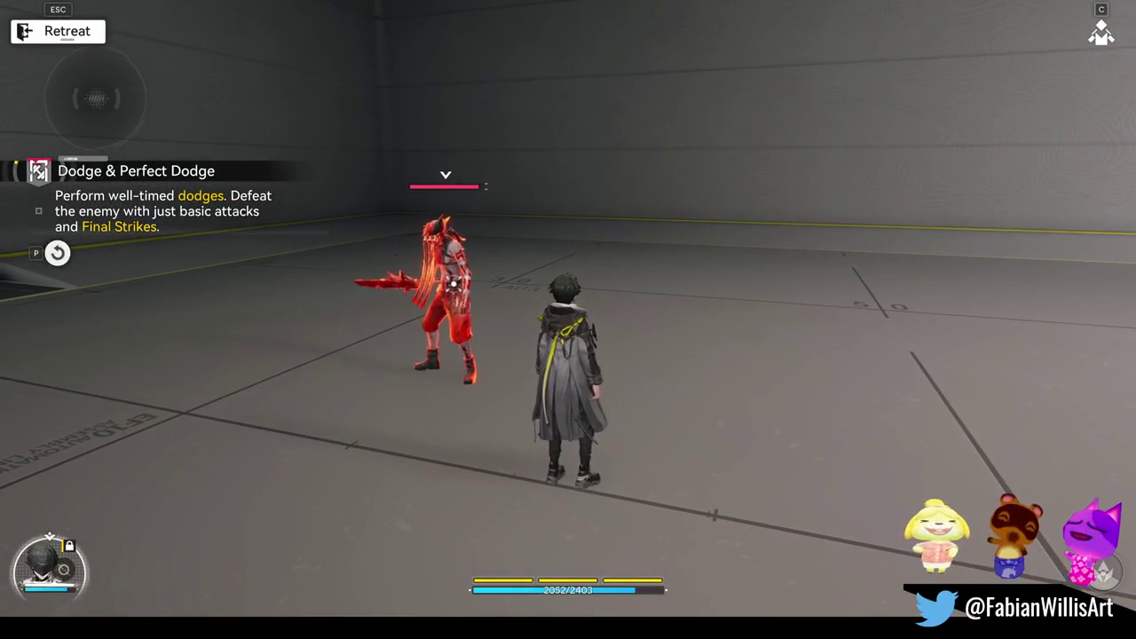
pyautogui.press('shift')
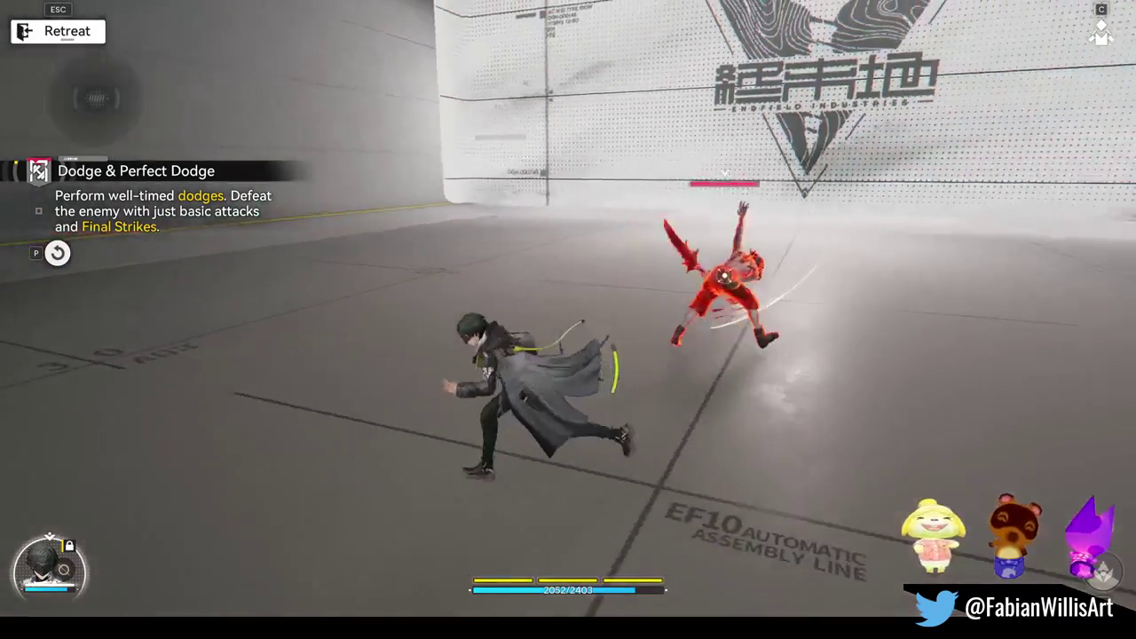
pyautogui.press('w')
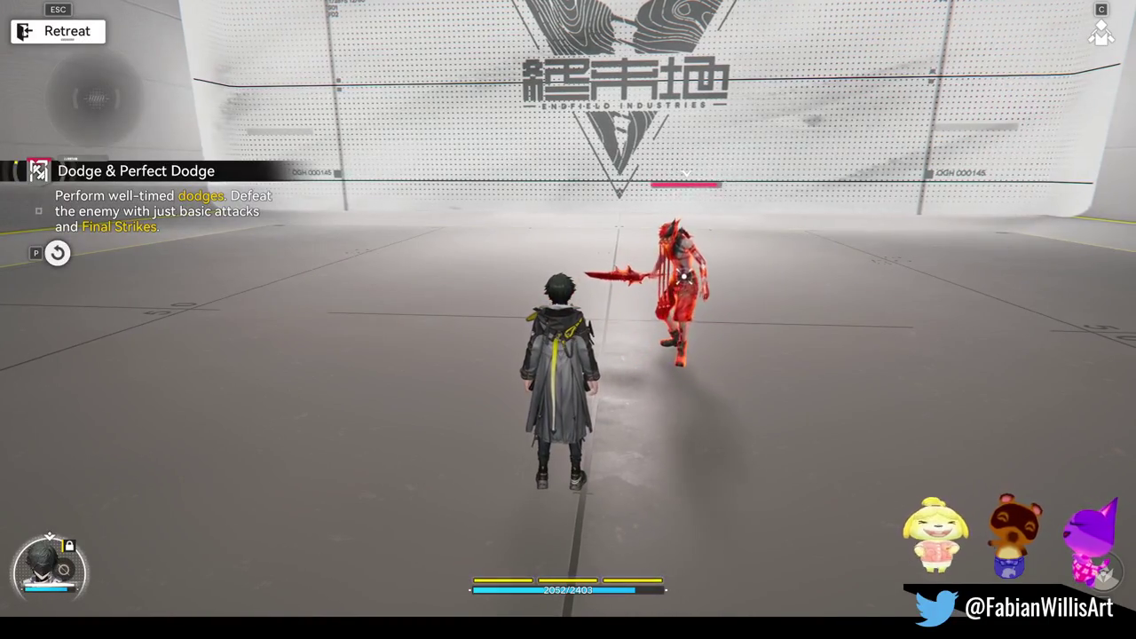
pyautogui.press('shift')
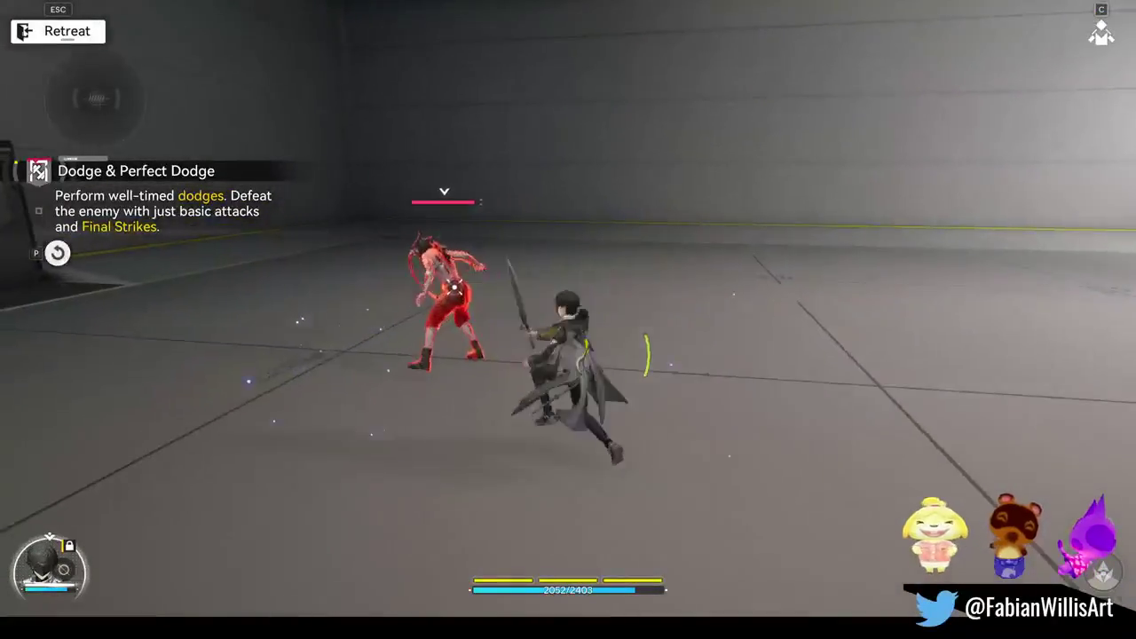
# Land a string of slashes on the red enemy.
pyautogui.click(569, 319)
pyautogui.click(568, 319)
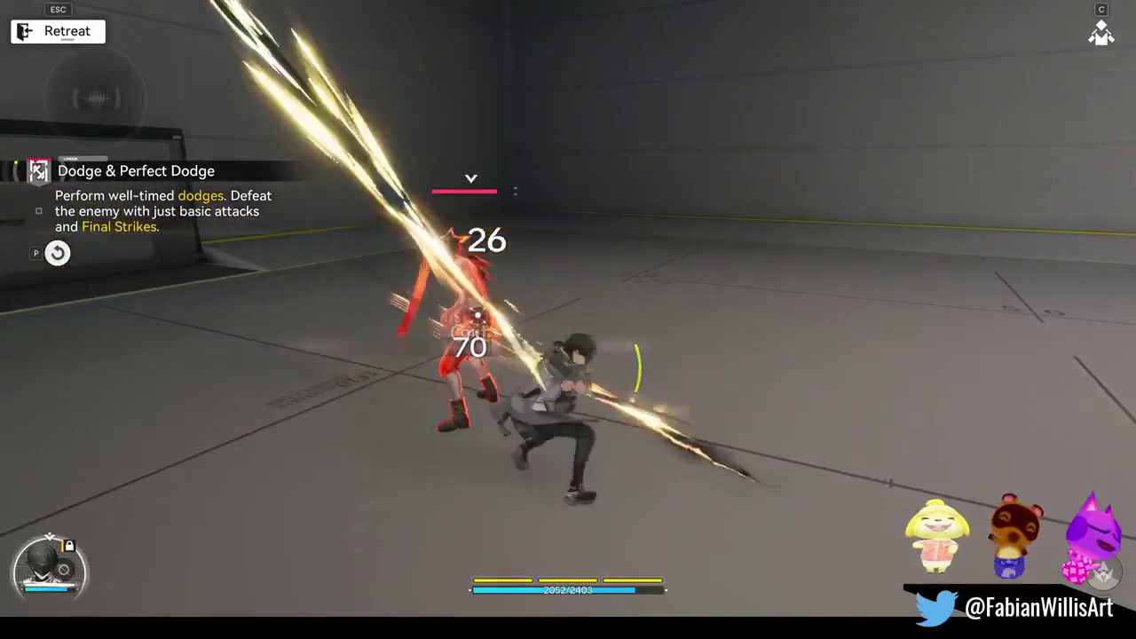
pyautogui.click(568, 319)
pyautogui.click(569, 319)
pyautogui.click(568, 320)
pyautogui.click(568, 320)
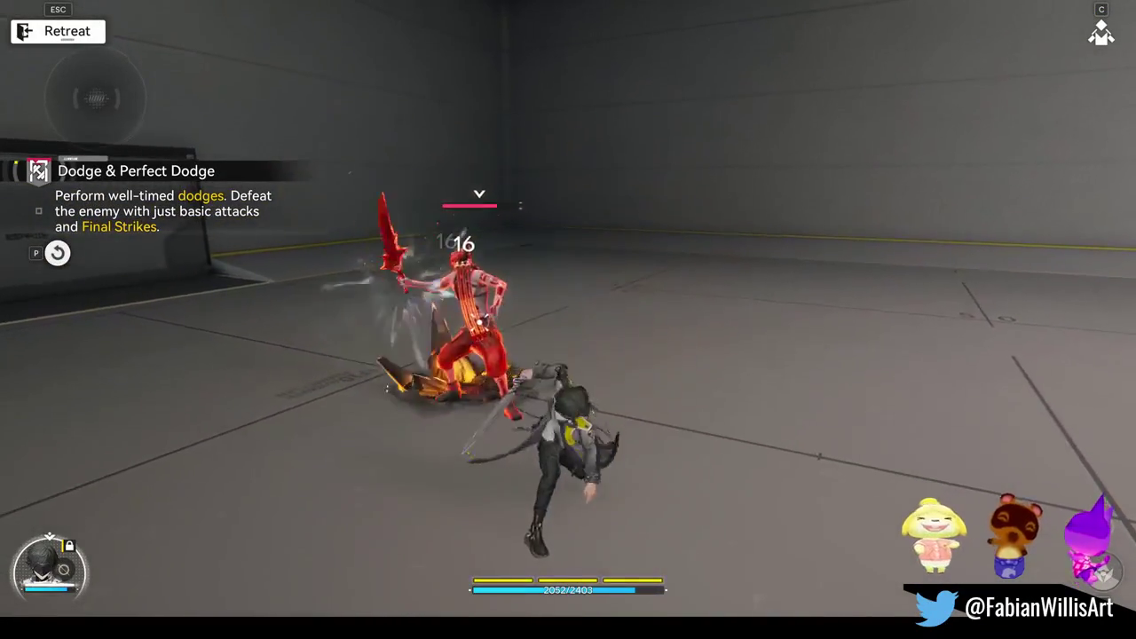
pyautogui.click(568, 320)
pyautogui.click(568, 319)
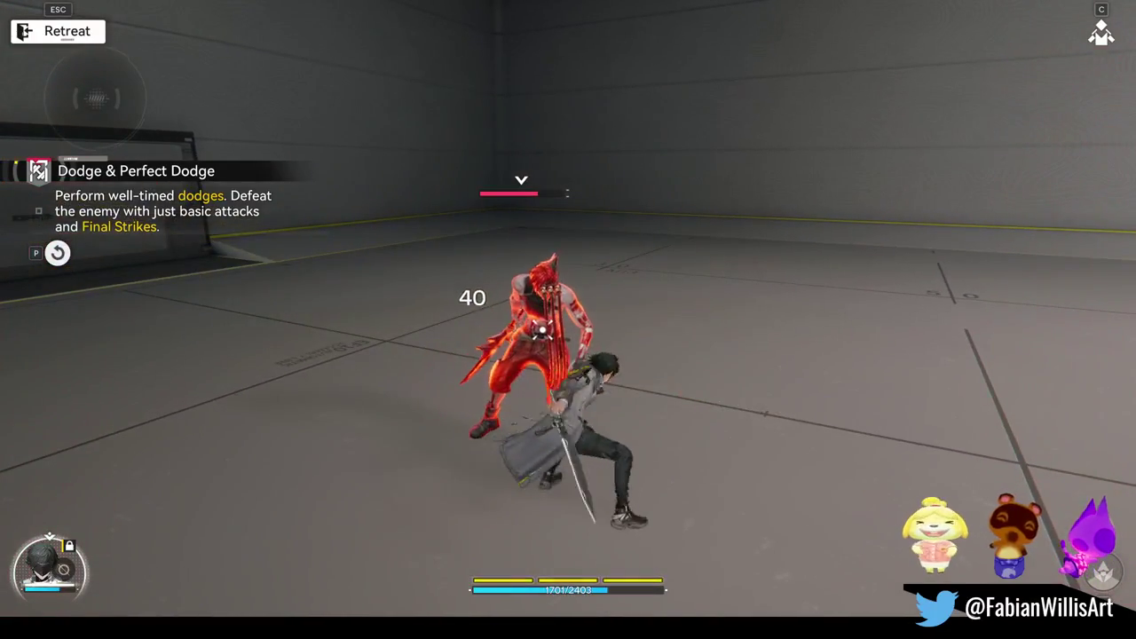
# Quit the training course and close the game launcher to return to Blender.
pyautogui.press('Escape')
pyautogui.click(581, 404)
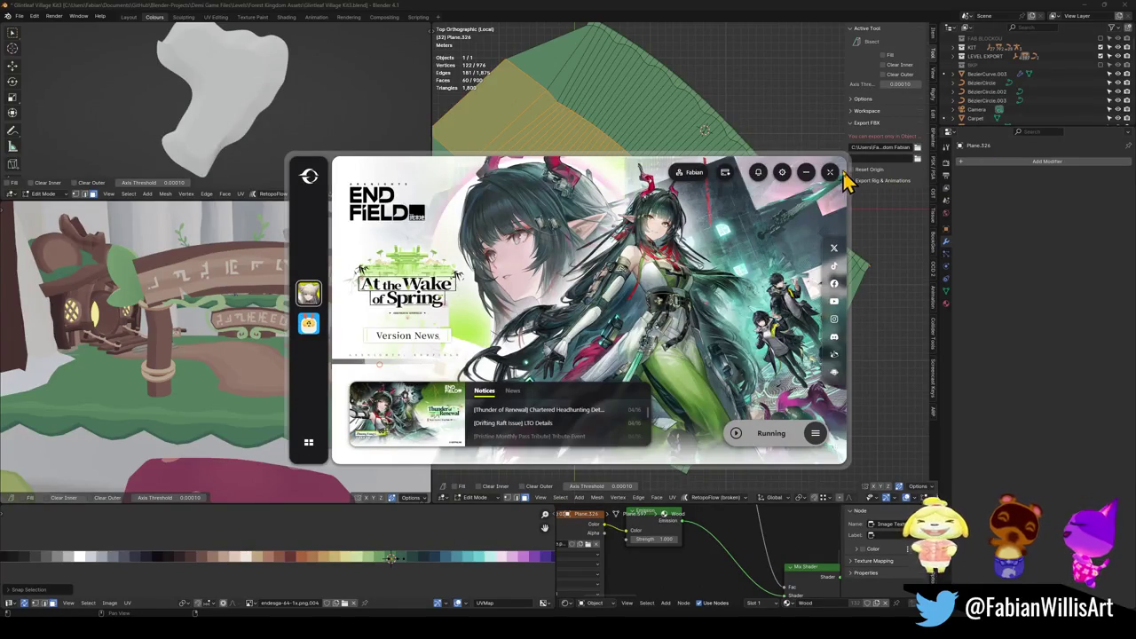
pyautogui.click(848, 171)
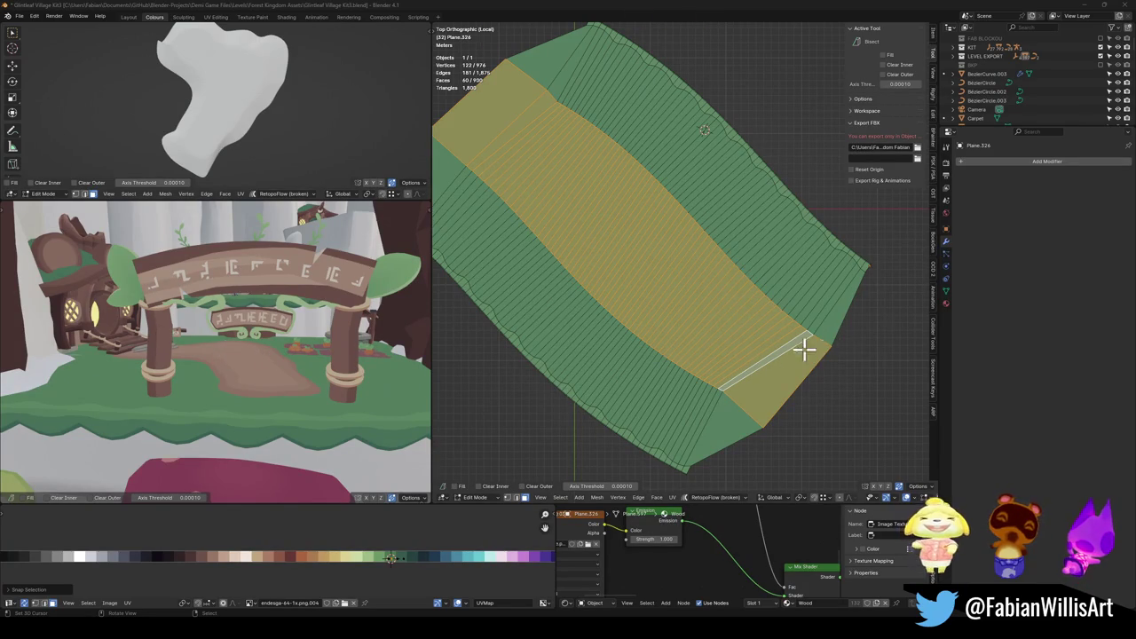
# Zoom and orbit around the grass platform mesh to inspect it from above.
pyautogui.moveTo(243, 358)
pyautogui.mouseDown()
pyautogui.moveTo(363, 352)
pyautogui.moveTo(353, 363)
pyautogui.moveTo(198, 367)
pyautogui.moveTo(207, 372)
pyautogui.moveTo(198, 364)
pyautogui.moveTo(353, 399)
pyautogui.moveTo(220, 355)
pyautogui.moveTo(304, 385)
pyautogui.moveTo(287, 352)
pyautogui.moveTo(279, 405)
pyautogui.moveTo(295, 382)
pyautogui.mouseUp()
pyautogui.scroll(-4, 694, 288)
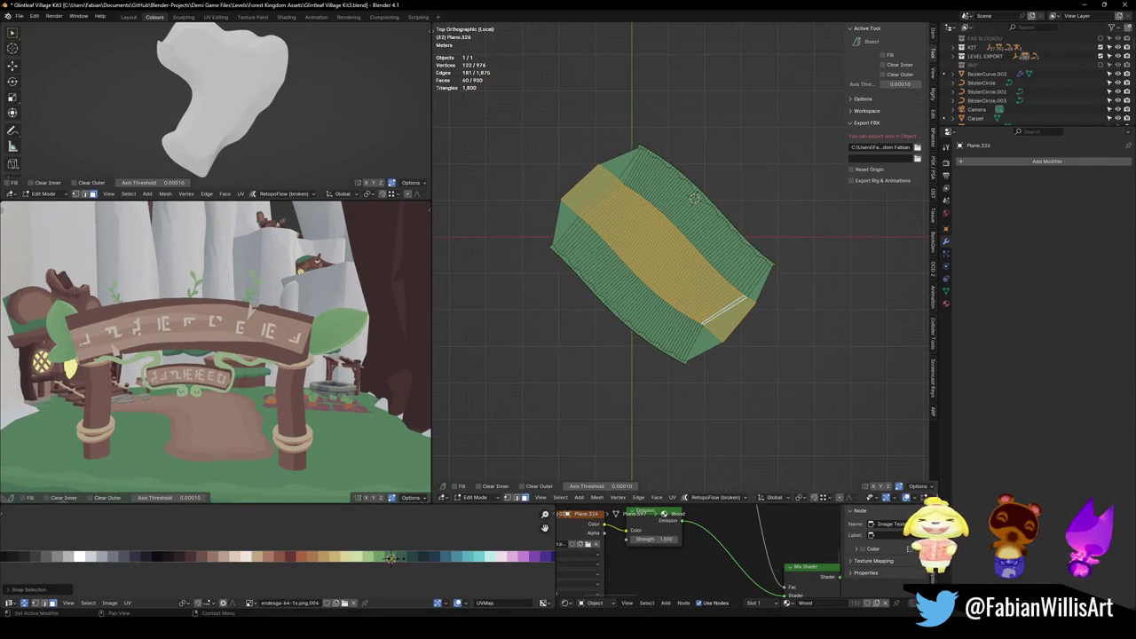
pyautogui.moveTo(765, 308)
pyautogui.mouseDown()
pyautogui.moveTo(609, 307)
pyautogui.moveTo(783, 348)
pyautogui.mouseUp()
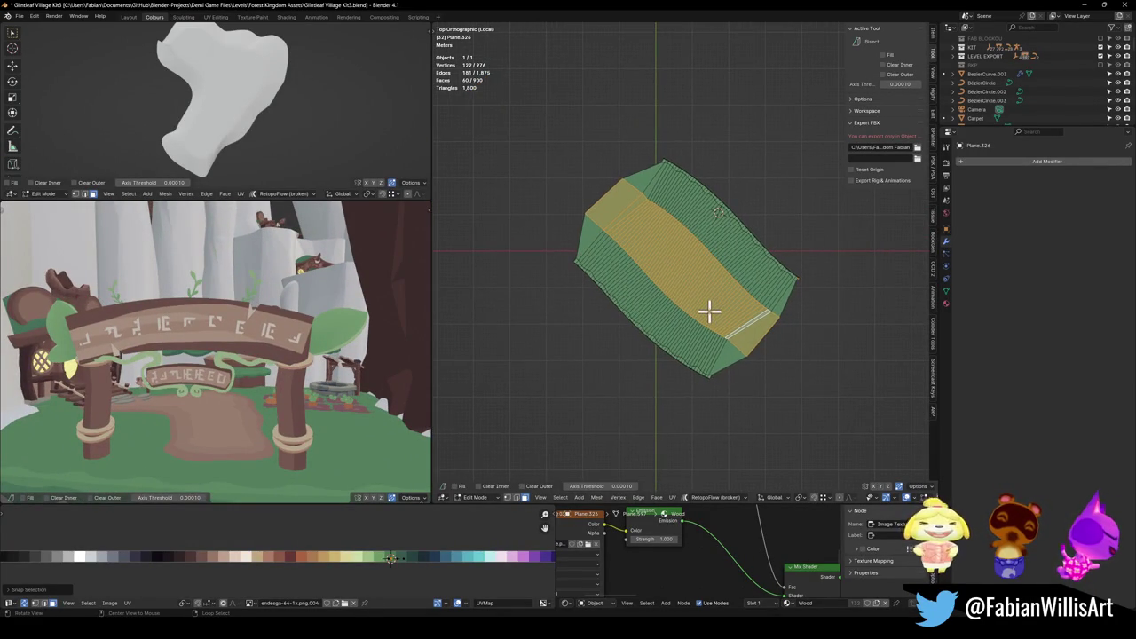
pyautogui.moveTo(710, 313); pyautogui.dragTo(742, 302)
pyautogui.scroll(4, 742, 302)
pyautogui.scroll(-4, 705, 324)
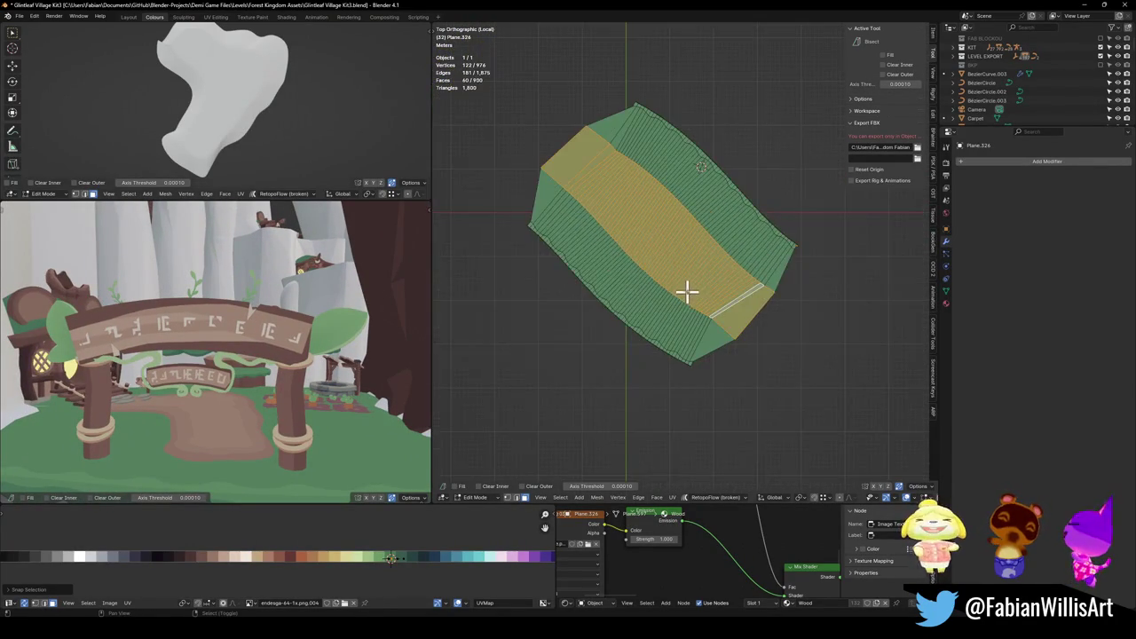
# Enter Sculpt Mode, set the brush radius to 112 px, and orbit the platform in perspective.
pyautogui.hotkey('ctrl', 'Tab')
pyautogui.click(680, 306)
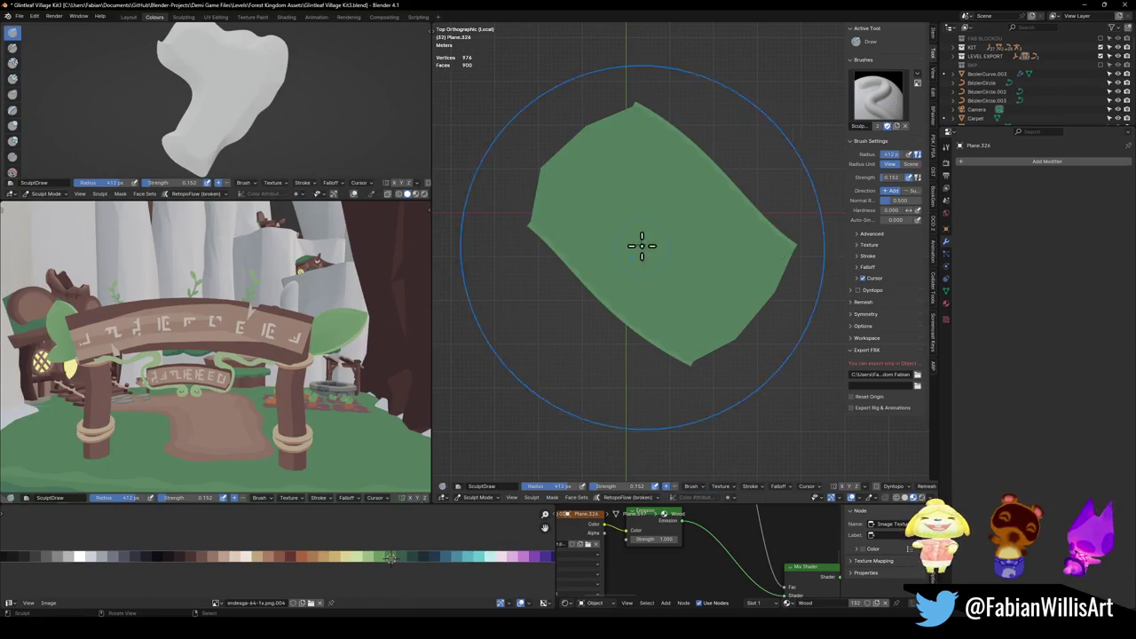
pyautogui.press('b')
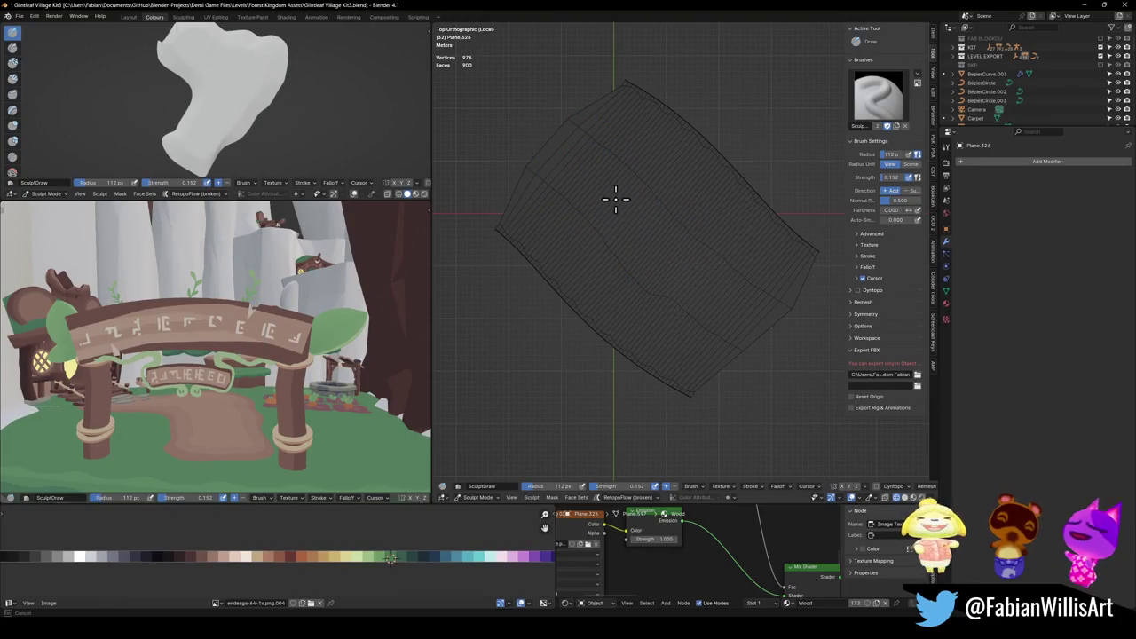
pyautogui.press('Escape')
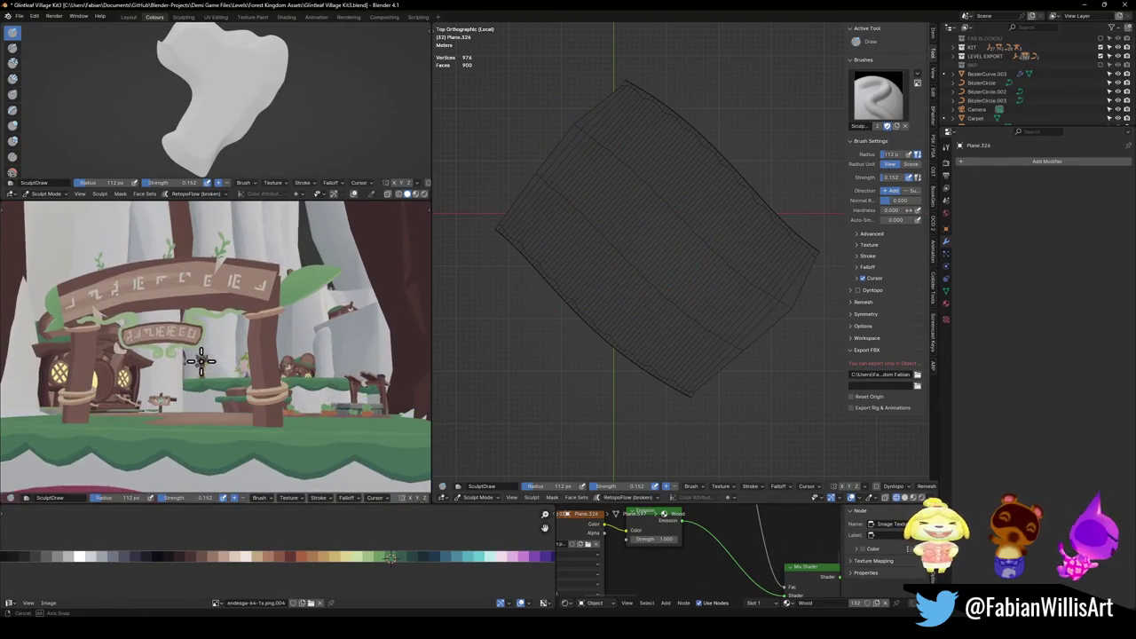
pyautogui.moveTo(612, 275)
pyautogui.mouseDown()
pyautogui.moveTo(660, 272)
pyautogui.moveTo(735, 329)
pyautogui.mouseUp()
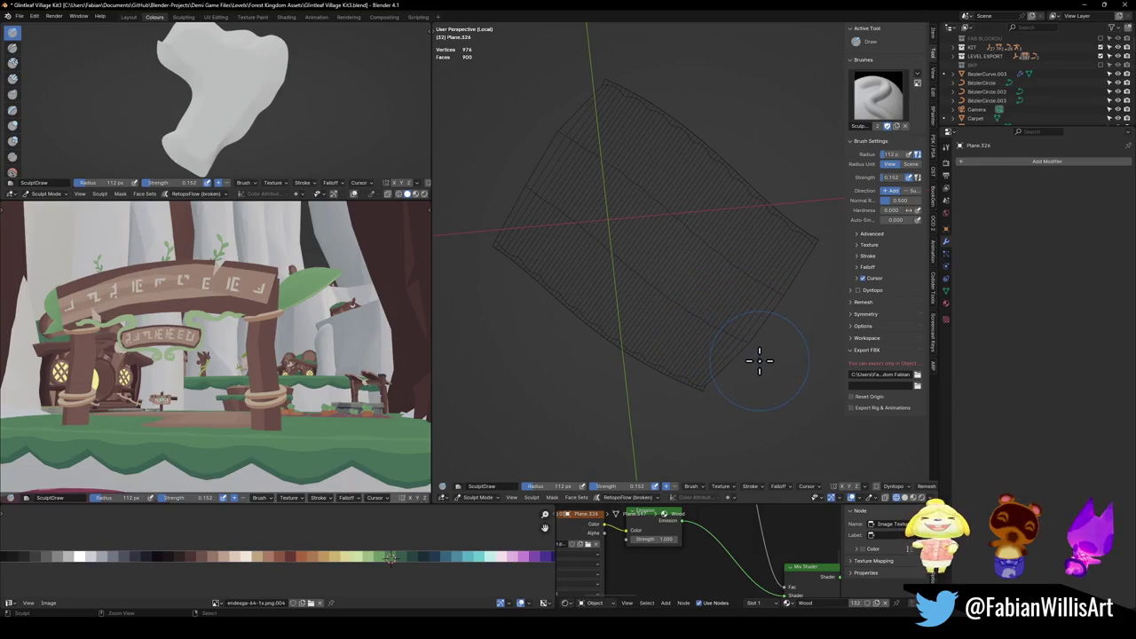
pyautogui.moveTo(755, 352)
pyautogui.mouseDown()
pyautogui.moveTo(680, 216)
pyautogui.moveTo(622, 253)
pyautogui.mouseUp()
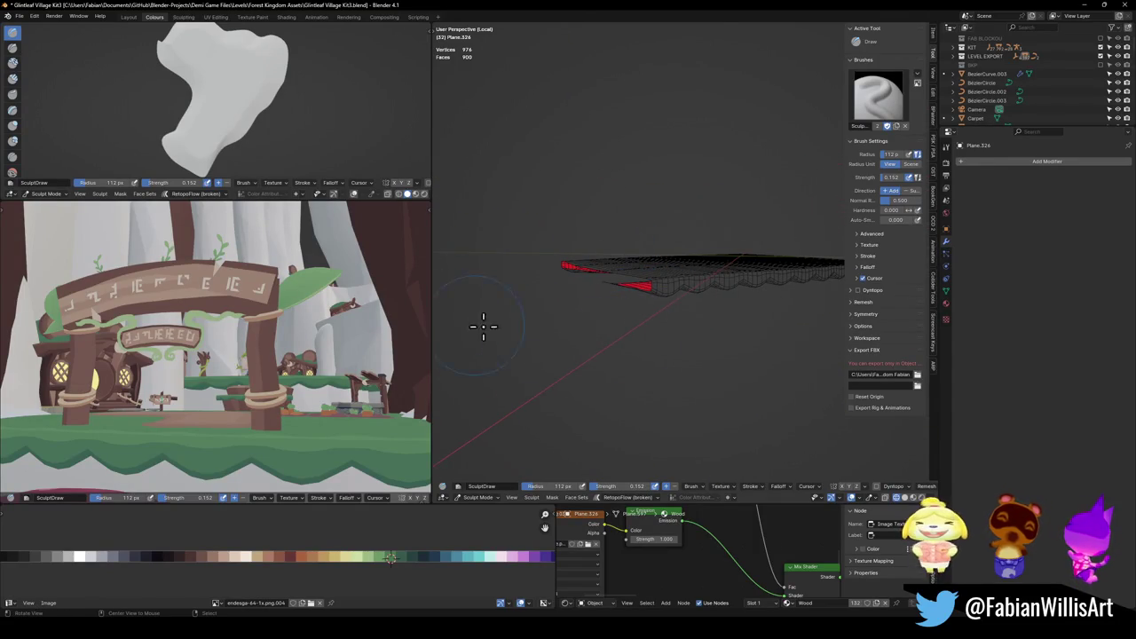
pyautogui.moveTo(680, 279)
pyautogui.mouseDown()
pyautogui.moveTo(688, 265)
pyautogui.moveTo(761, 279)
pyautogui.mouseUp()
# Return to Object Mode, deselect everything, and save Glintleaf Village Kit3.blend.
pyautogui.hotkey('ctrl', 'Tab')
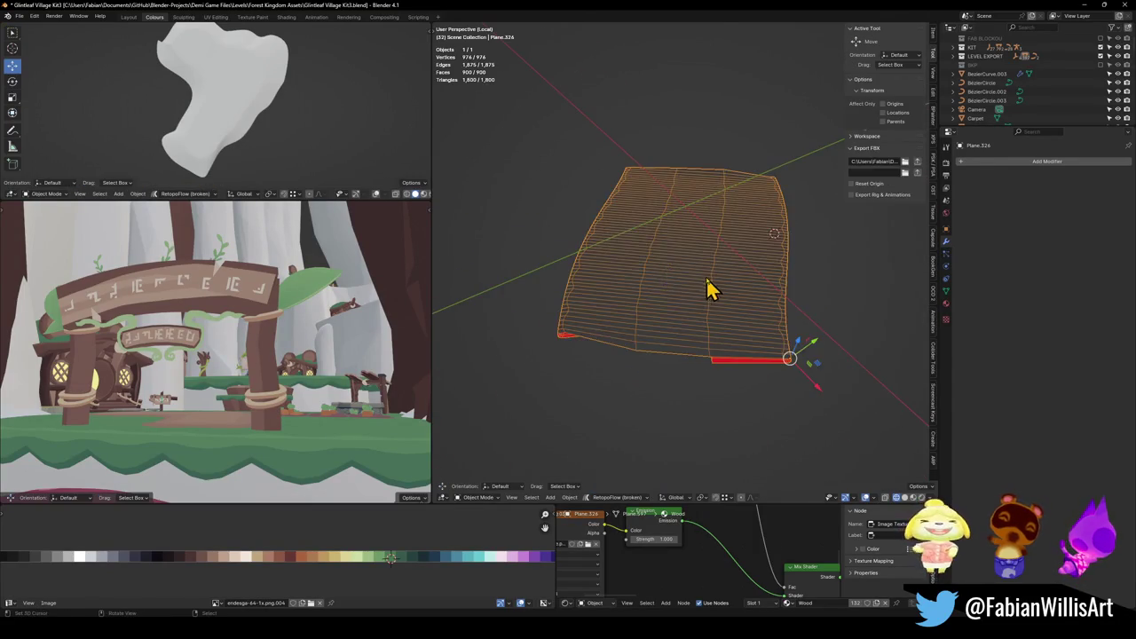
pyautogui.hotkey('alt', 'a')
pyautogui.hotkey('ctrl', 's')
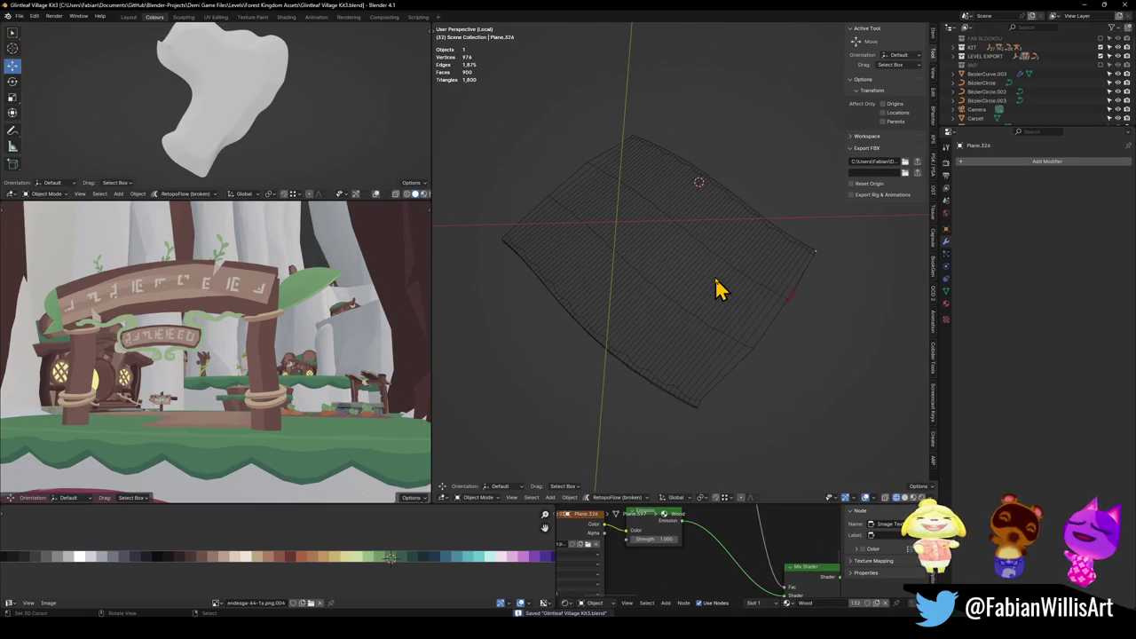
# Exit local view with materials shown, view the arch from above, and save the file.
pyautogui.press('KP_Divide')
pyautogui.hotkey('shift', 'z')
pyautogui.moveTo(711, 270)
pyautogui.mouseDown()
pyautogui.moveTo(723, 338)
pyautogui.moveTo(740, 281)
pyautogui.moveTo(735, 321)
pyautogui.moveTo(754, 284)
pyautogui.moveTo(742, 304)
pyautogui.moveTo(689, 320)
pyautogui.moveTo(741, 322)
pyautogui.mouseUp()
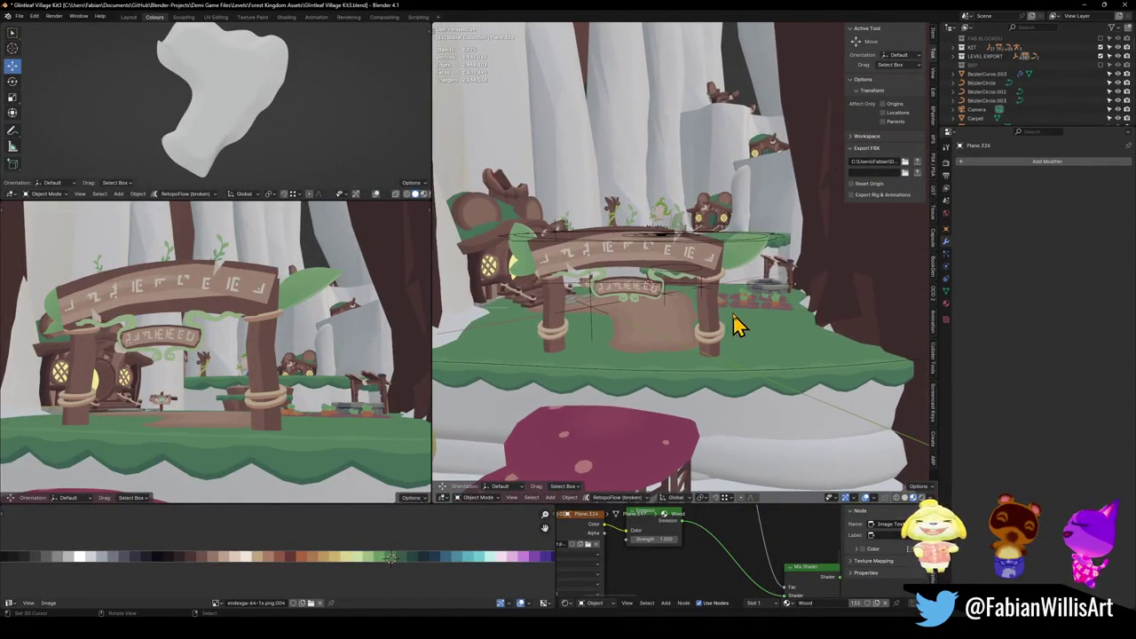
pyautogui.moveTo(649, 338); pyautogui.dragTo(665, 325)
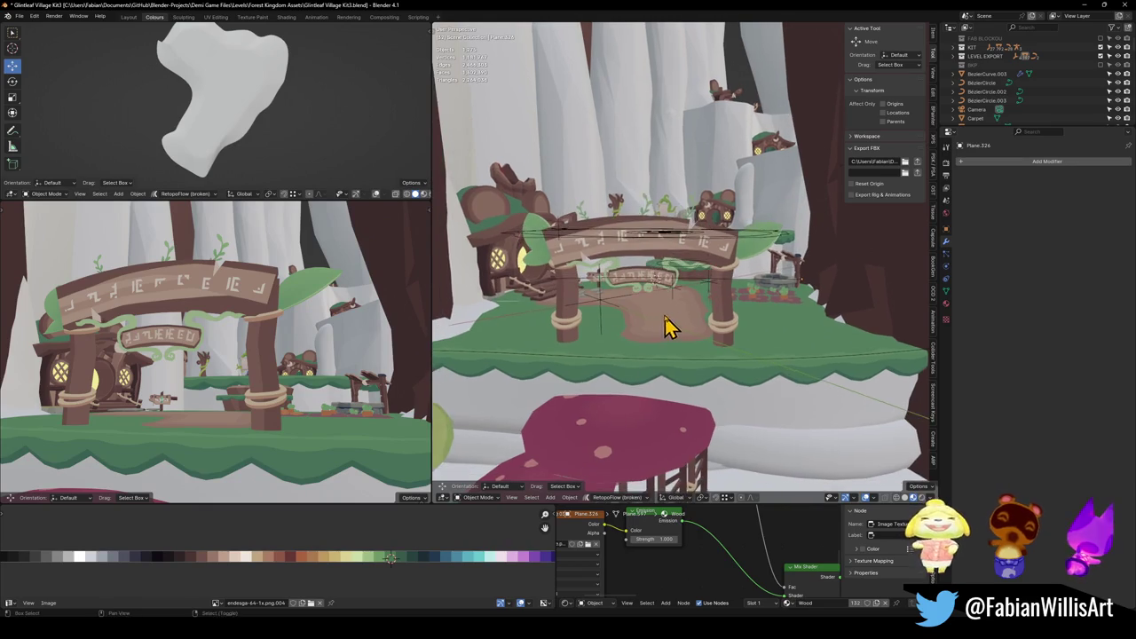
pyautogui.moveTo(701, 287); pyautogui.dragTo(693, 282)
pyautogui.hotkey('ctrl', 's')
# Select the crop garden plots from a top view and give them a slight rotation.
pyautogui.moveTo(665, 388)
pyautogui.mouseDown()
pyautogui.moveTo(701, 311)
pyautogui.moveTo(702, 364)
pyautogui.moveTo(675, 311)
pyautogui.mouseUp()
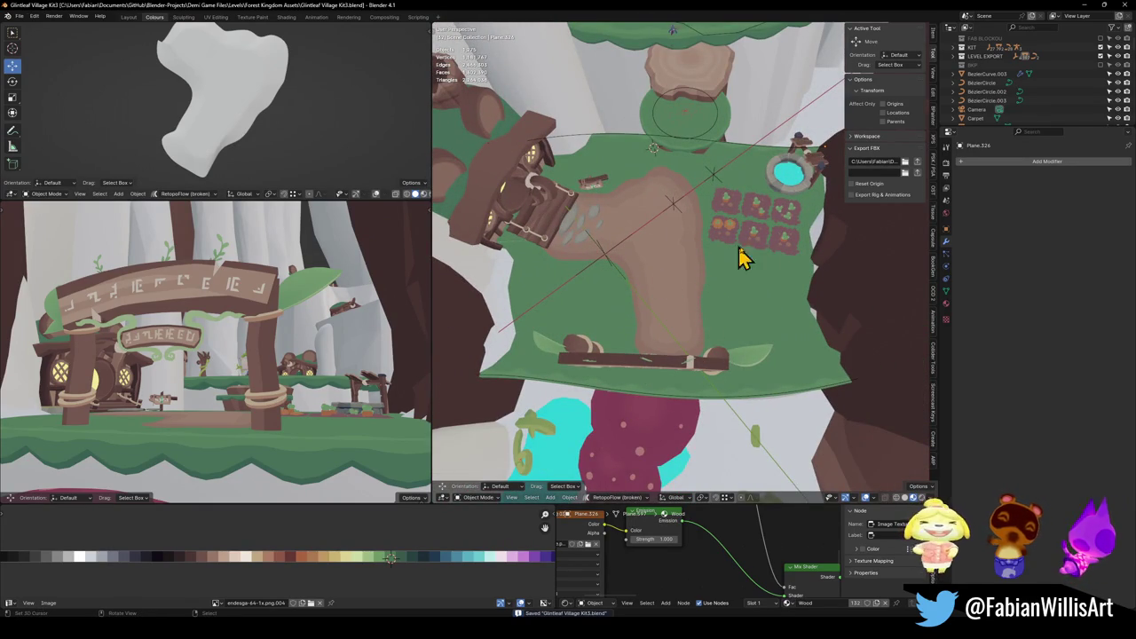
pyautogui.click(769, 251)
pyautogui.press('r')
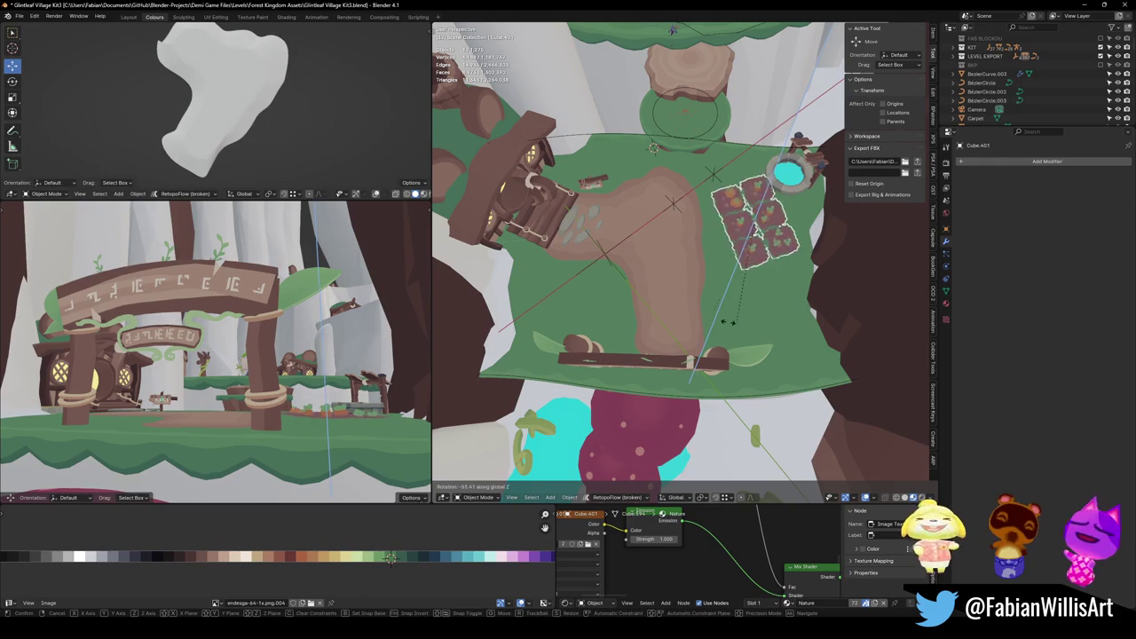
pyautogui.click(784, 284)
pyautogui.press('g')
pyautogui.hotkey('shift', 'z')
pyautogui.press('Escape')
pyautogui.press('r')
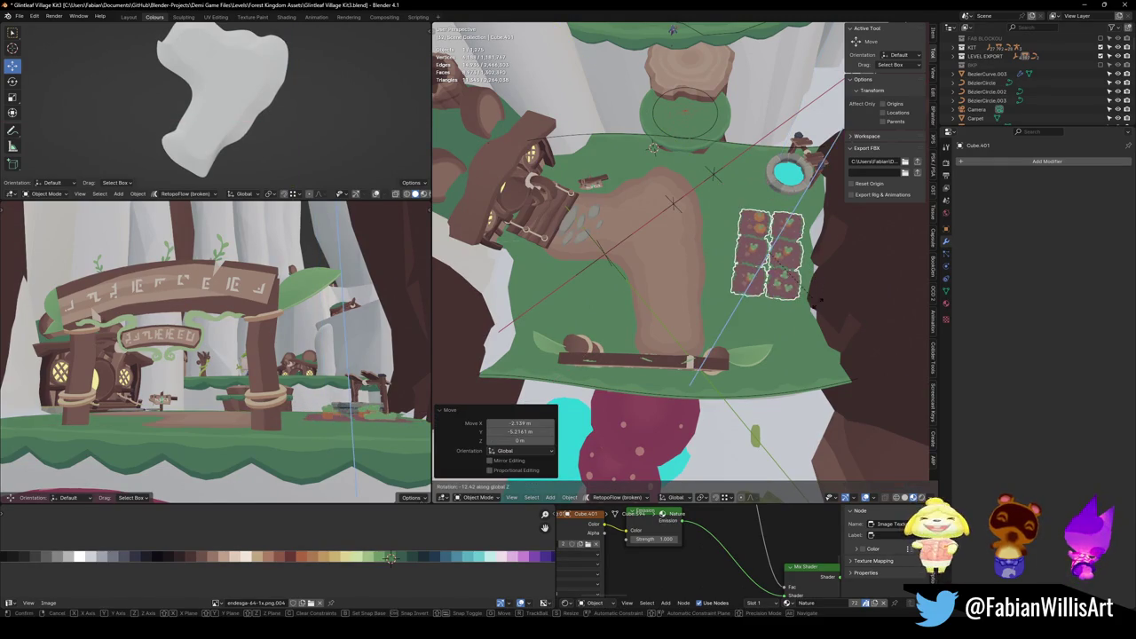
pyautogui.click(781, 282)
# Frame the garden plots, orbit out over the village plateau, and save Glintleaf Village Kit3.blend.
pyautogui.press('KP_Decimal')
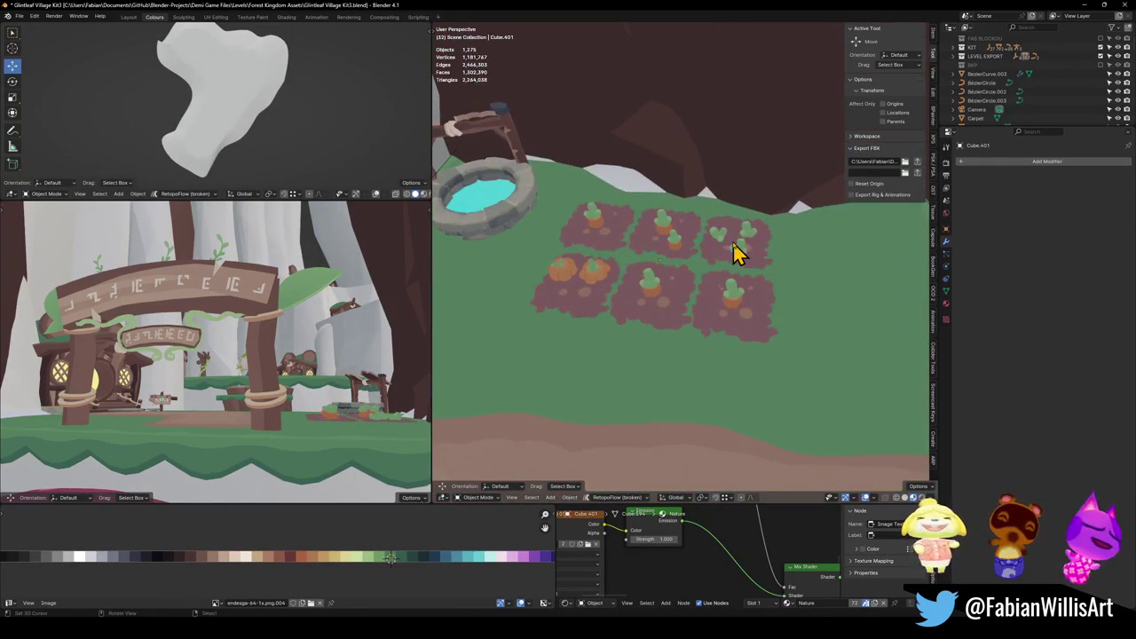
pyautogui.click(733, 245)
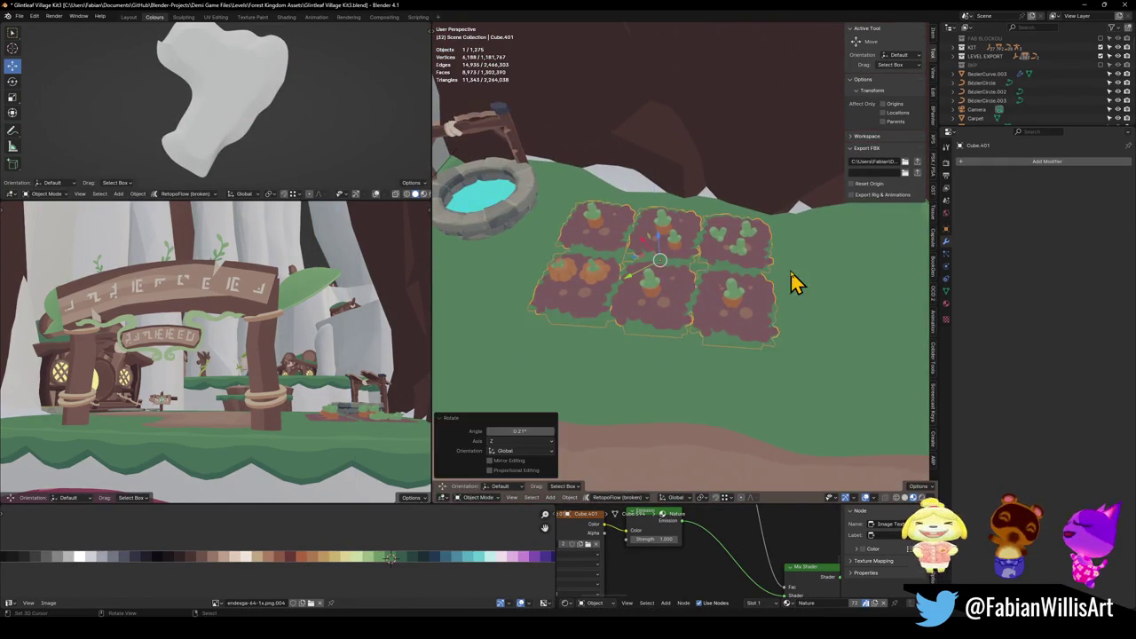
pyautogui.press('KP_Decimal')
pyautogui.moveTo(720, 288)
pyautogui.mouseDown()
pyautogui.moveTo(667, 251)
pyautogui.moveTo(748, 292)
pyautogui.moveTo(746, 317)
pyautogui.mouseUp()
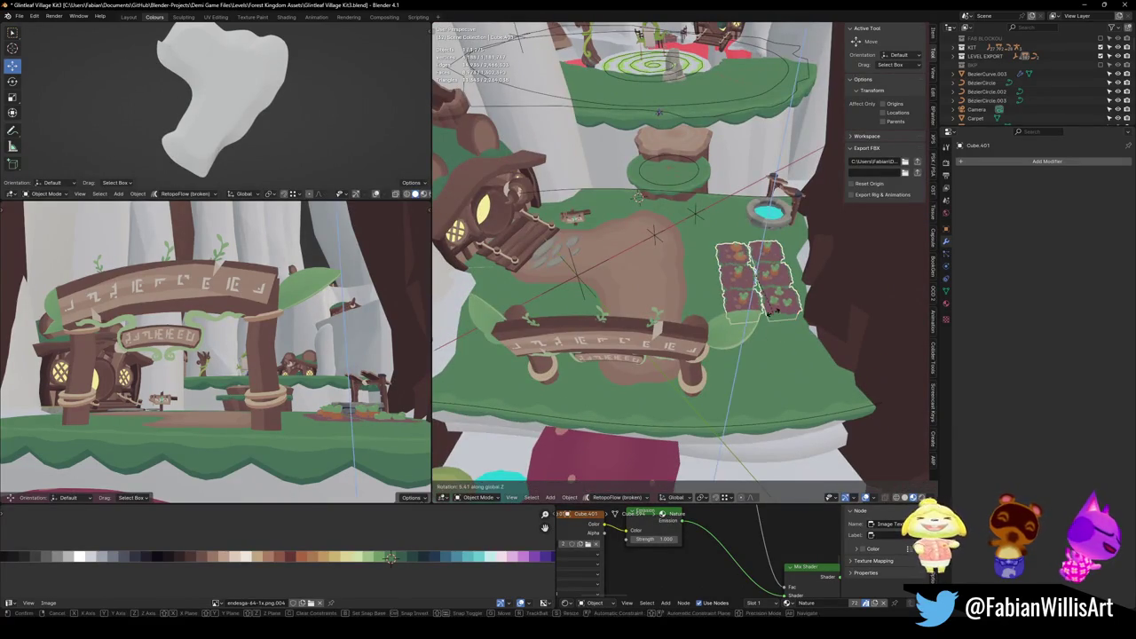
pyautogui.hotkey('ctrl', 's')
# Select the village root without moving it, fly to the gate, and select Plane.326.
pyautogui.click(616, 292)
pyautogui.press('g')
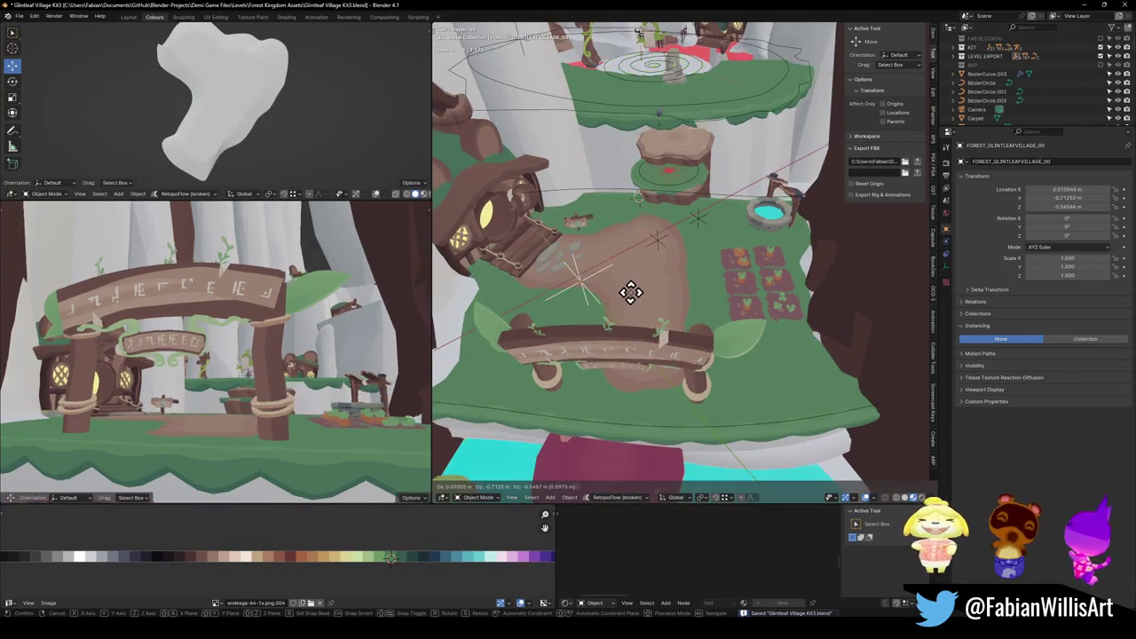
pyautogui.press('Escape')
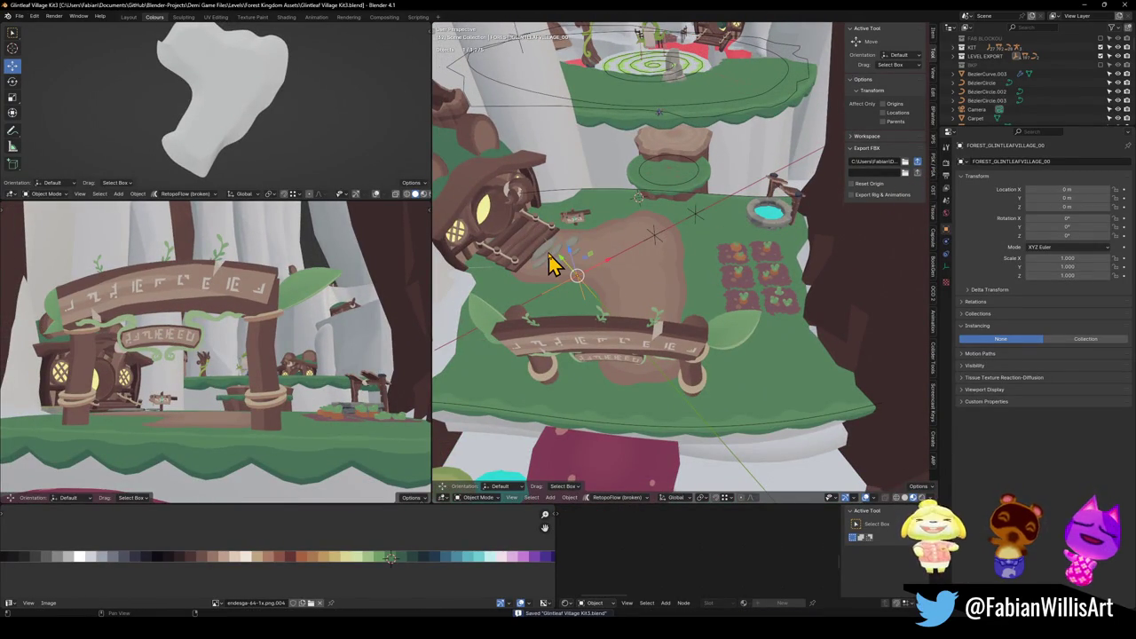
pyautogui.click(546, 262)
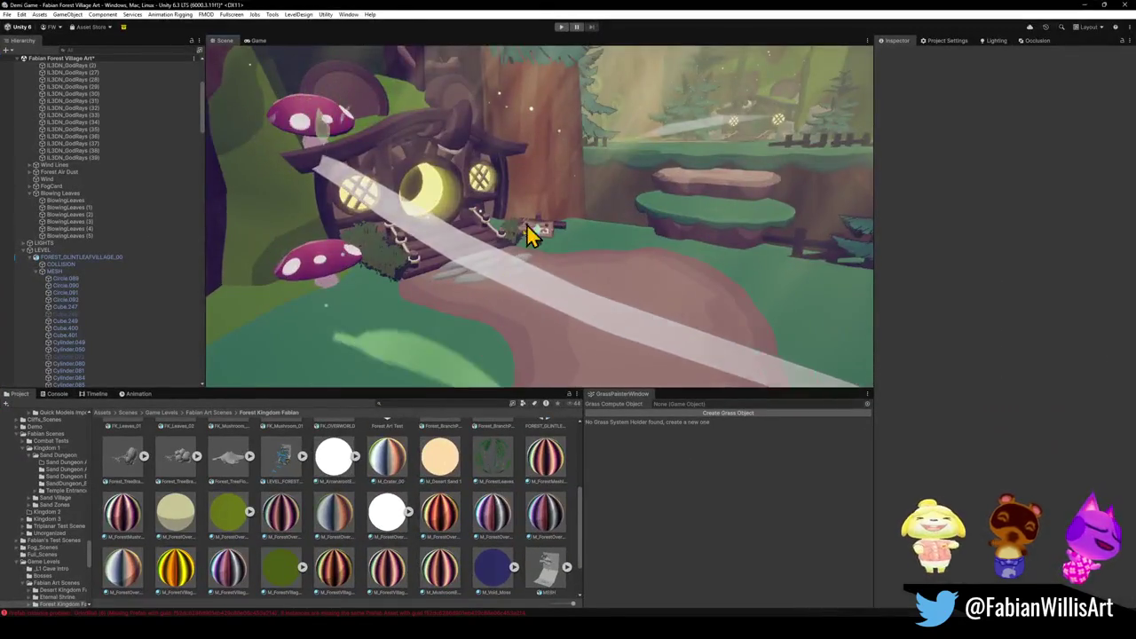
pyautogui.press('w')
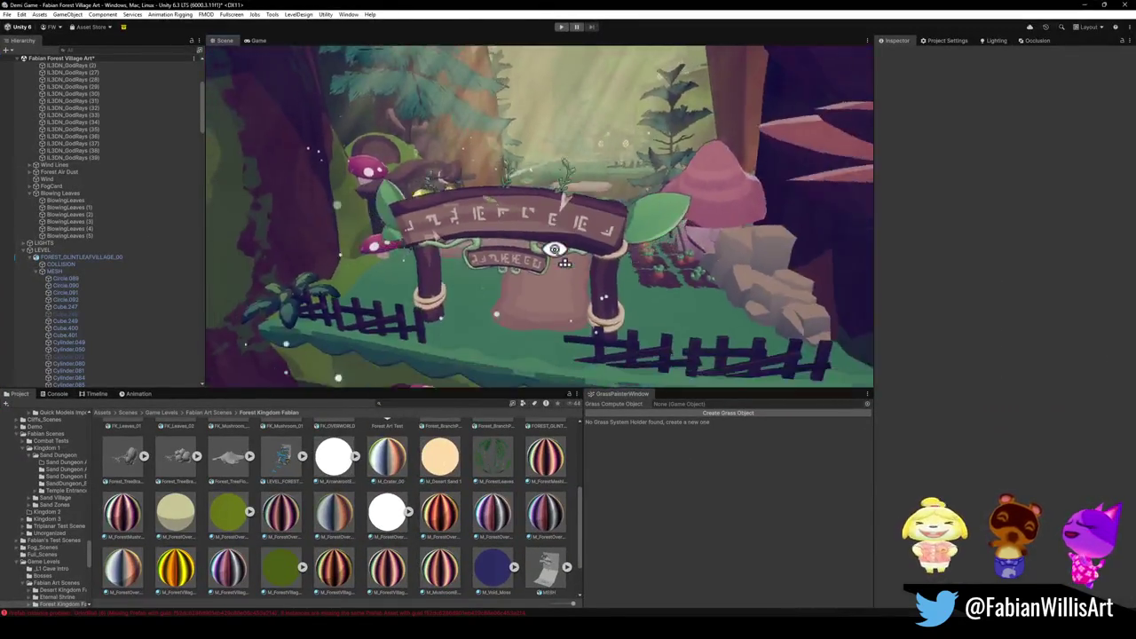
pyautogui.press('s')
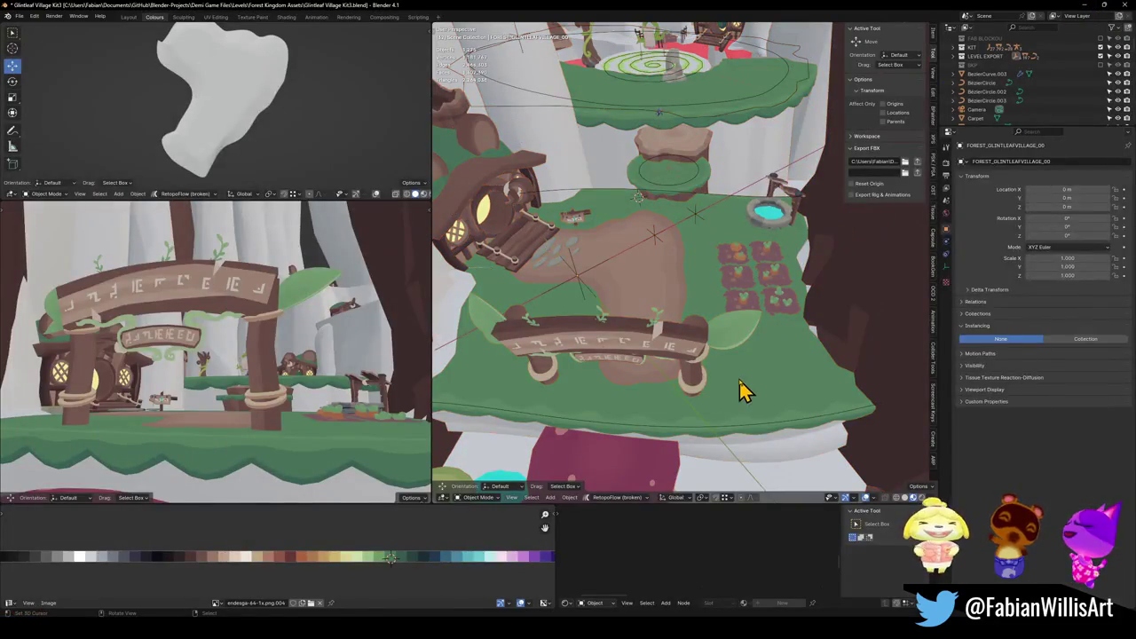
pyautogui.click(744, 390)
pyautogui.rightClick(744, 391)
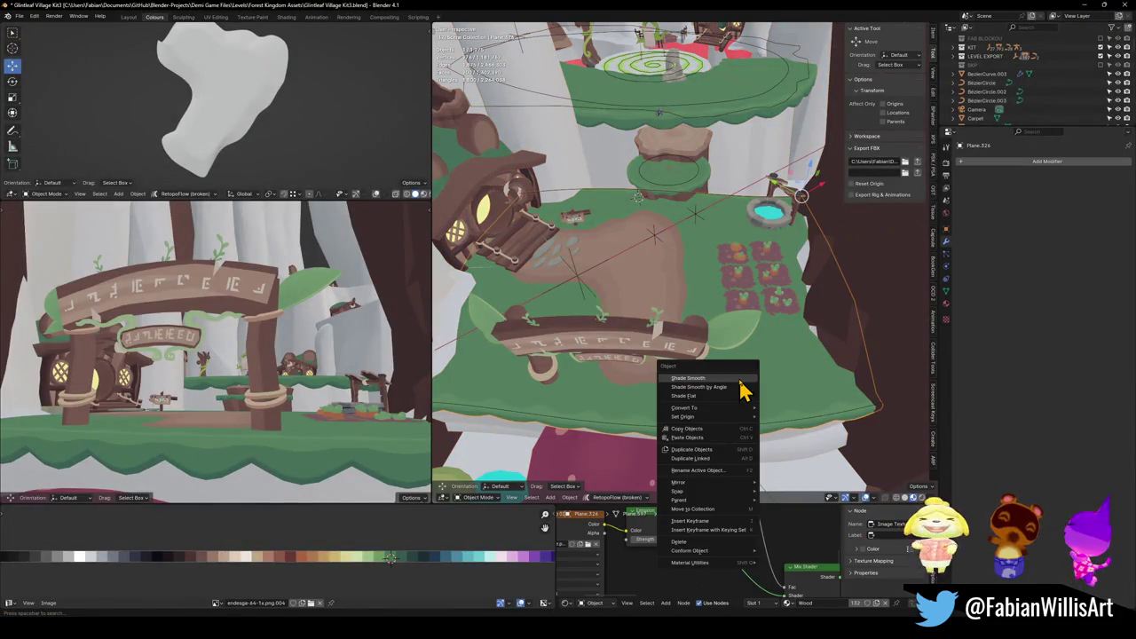
# Shade Plane.326 smooth, then select the FOREST_GLINTLEAFVILLAGE_00 empty and all its child objects.
pyautogui.click(740, 381)
pyautogui.click(707, 113)
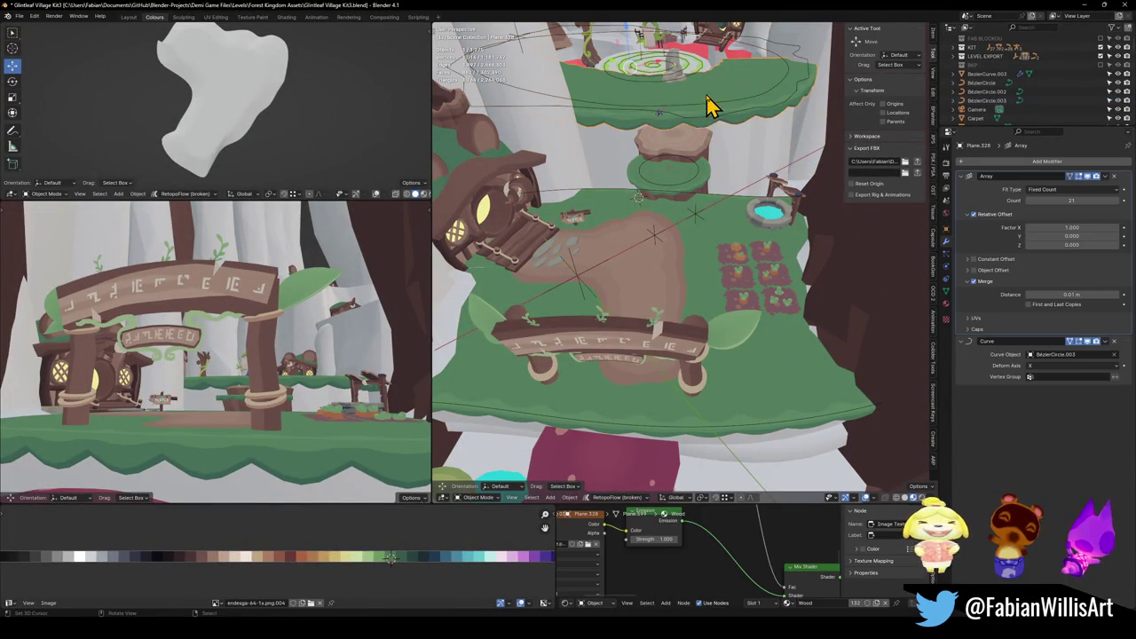
pyautogui.click(573, 278)
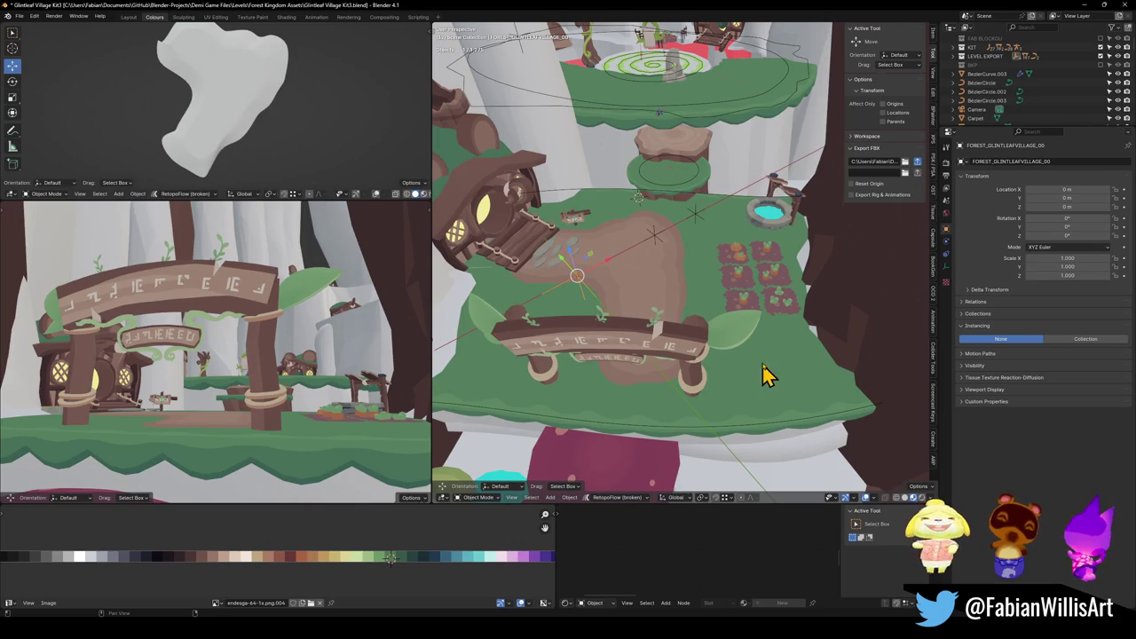
pyautogui.press(']')
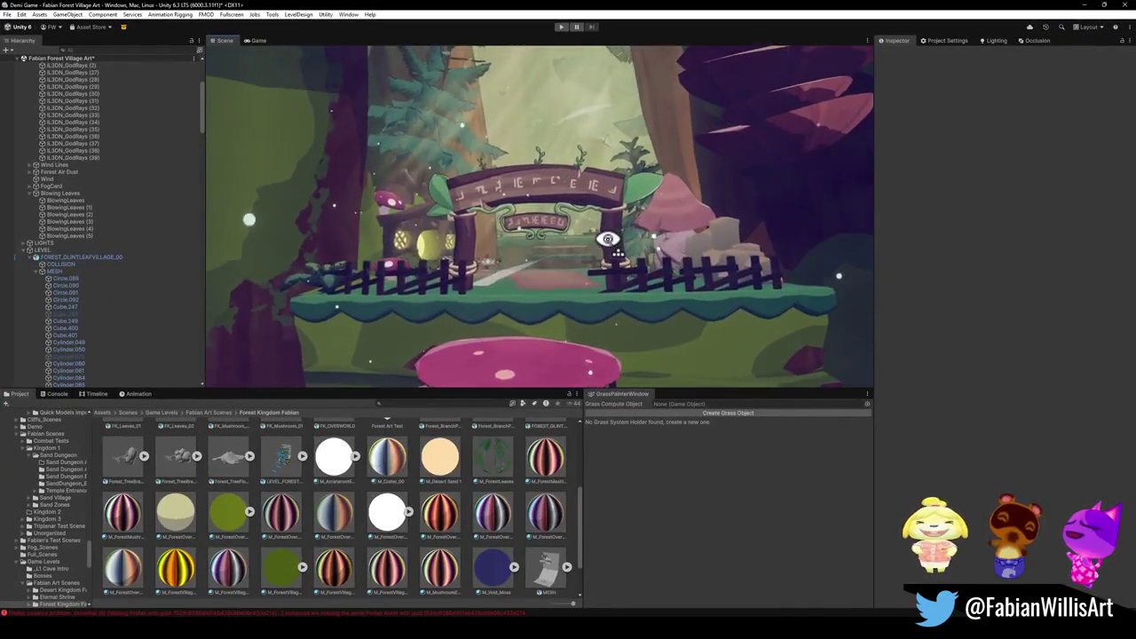
pyautogui.scroll(5, 607, 239)
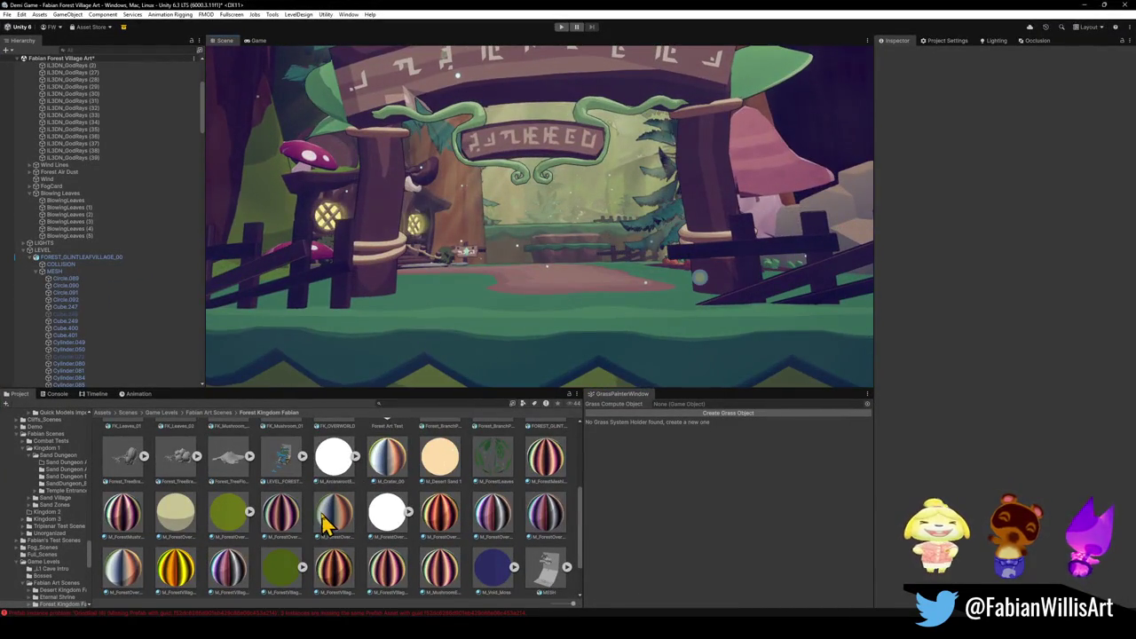
pyautogui.scroll(-1, 296, 511)
pyautogui.moveTo(479, 339)
pyautogui.mouseDown()
pyautogui.moveTo(513, 318)
pyautogui.moveTo(563, 327)
pyautogui.moveTo(538, 347)
pyautogui.moveTo(512, 269)
pyautogui.moveTo(604, 313)
pyautogui.moveTo(422, 250)
pyautogui.moveTo(482, 264)
pyautogui.moveTo(533, 320)
pyautogui.mouseUp()
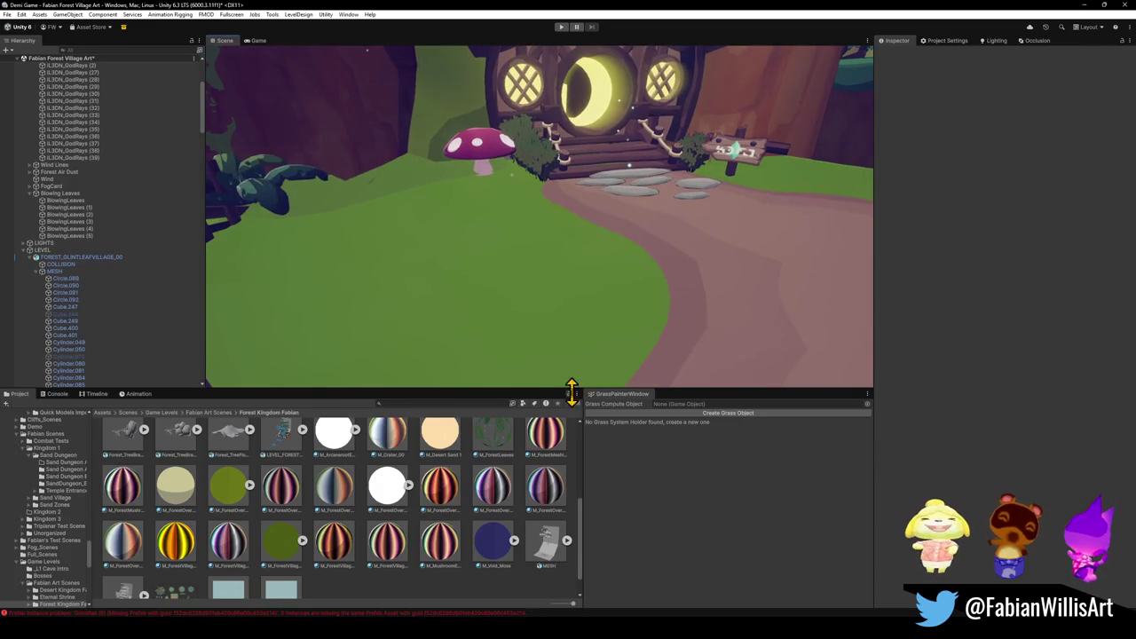
pyautogui.scroll(-2, 489, 305)
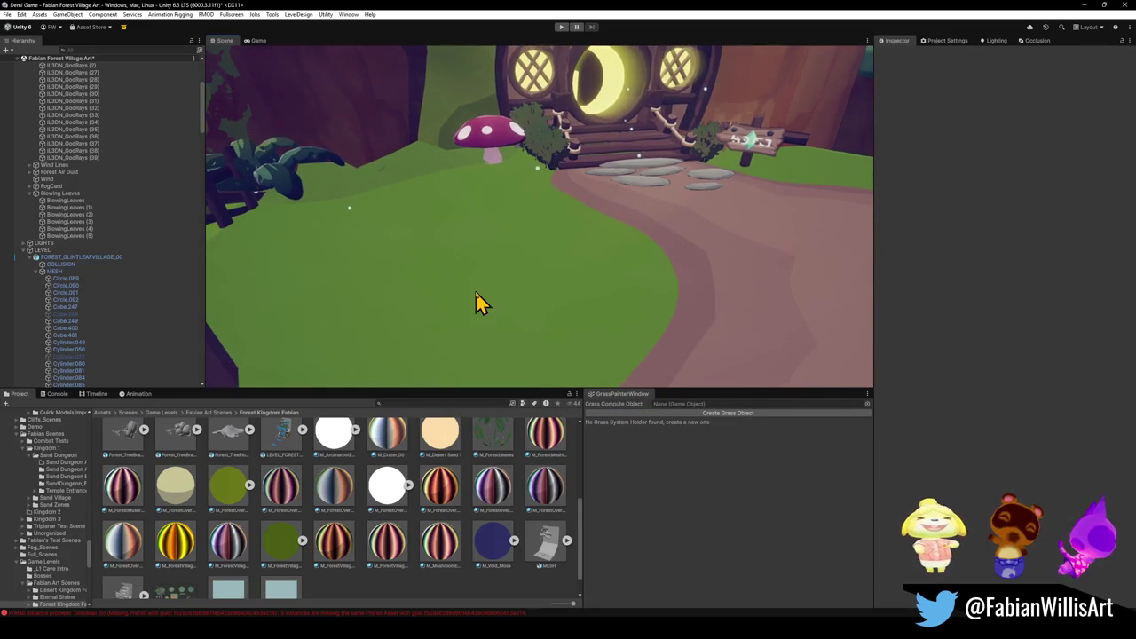
pyautogui.click(140, 260)
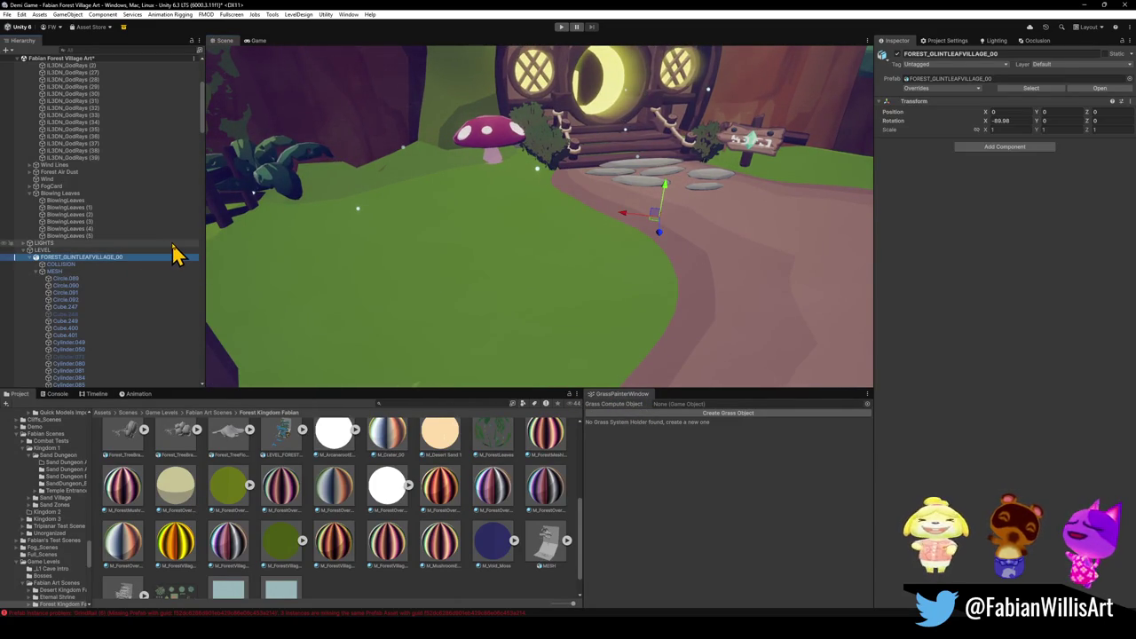
pyautogui.hotkey('ctrl', 'a')
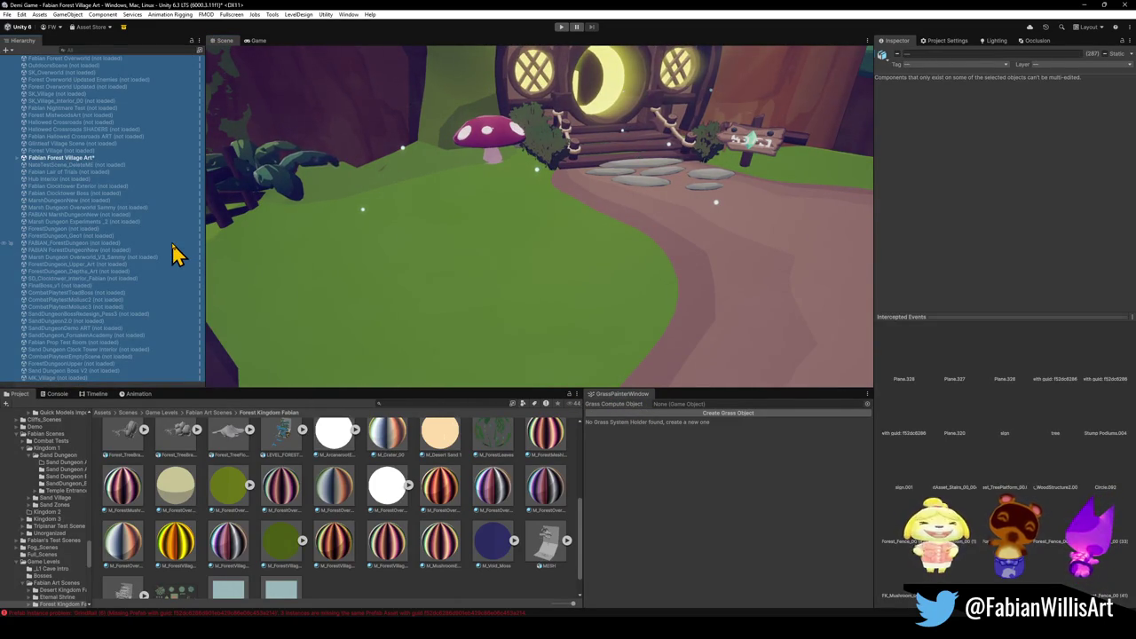
pyautogui.click(520, 367)
pyautogui.moveTo(521, 368)
pyautogui.mouseDown()
pyautogui.moveTo(560, 254)
pyautogui.moveTo(444, 269)
pyautogui.moveTo(551, 278)
pyautogui.moveTo(477, 284)
pyautogui.moveTo(755, 292)
pyautogui.moveTo(609, 261)
pyautogui.moveTo(680, 276)
pyautogui.moveTo(680, 261)
pyautogui.moveTo(568, 284)
pyautogui.moveTo(436, 261)
pyautogui.moveTo(488, 262)
pyautogui.moveTo(589, 236)
pyautogui.mouseUp()
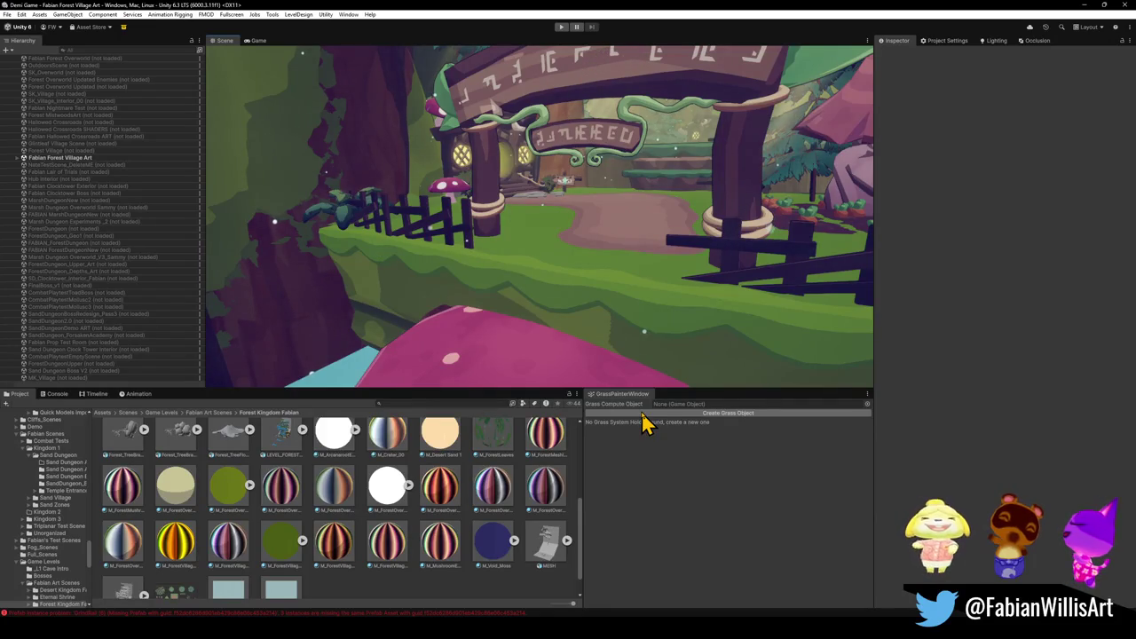
pyautogui.click(643, 415)
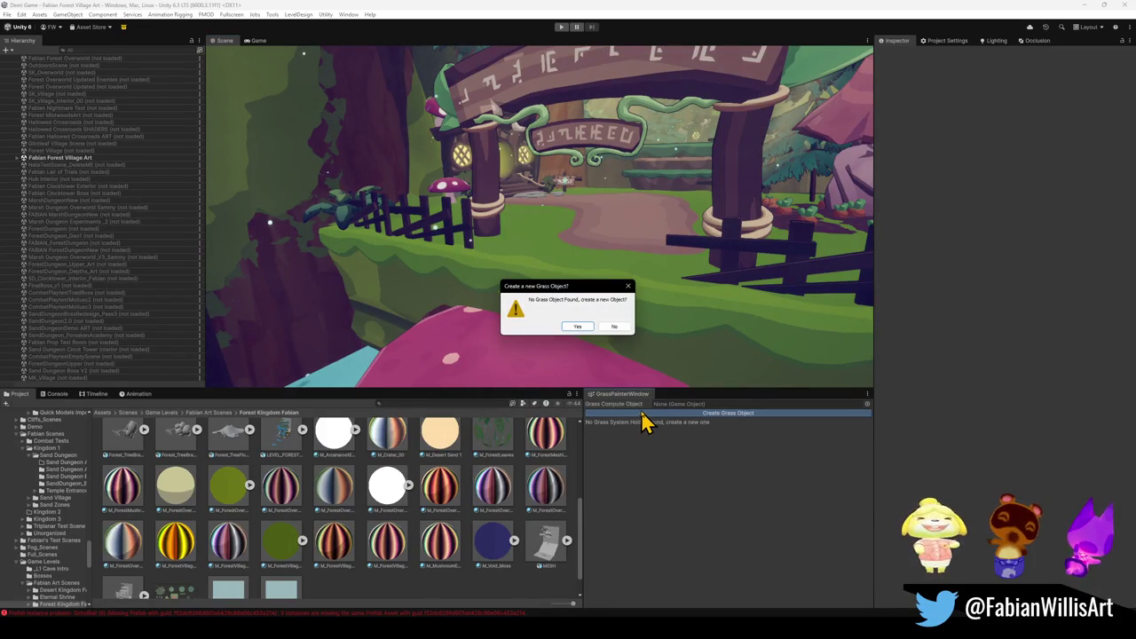
# Confirm creating the grass object and select Grass System - Holder in the Hierarchy.
pyautogui.click(576, 329)
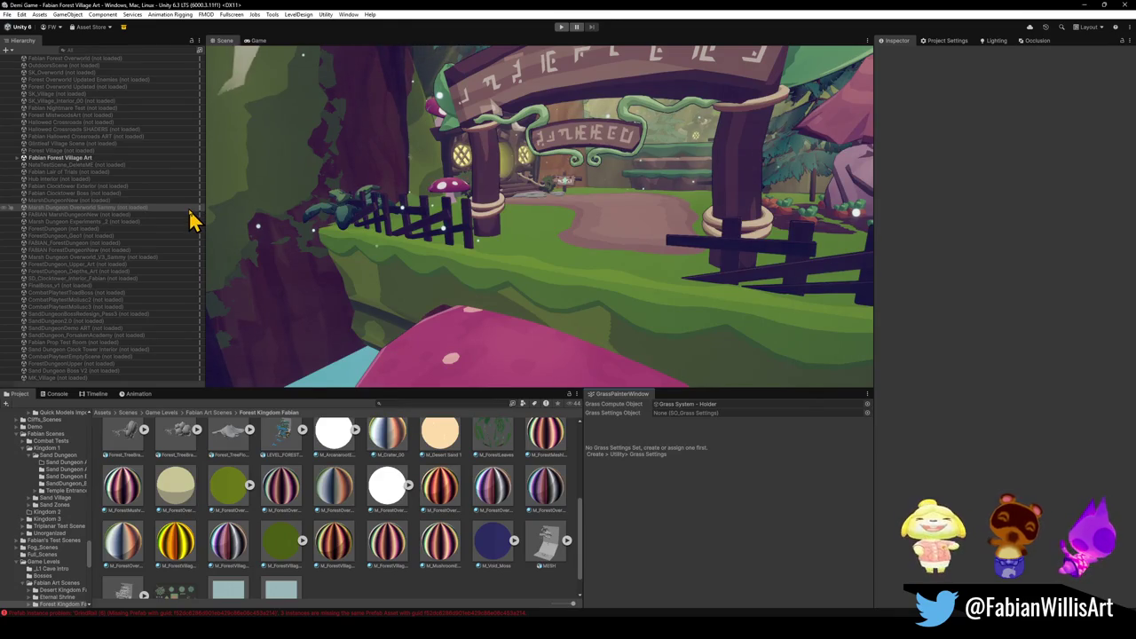
pyautogui.hotkey('ctrl', 'a')
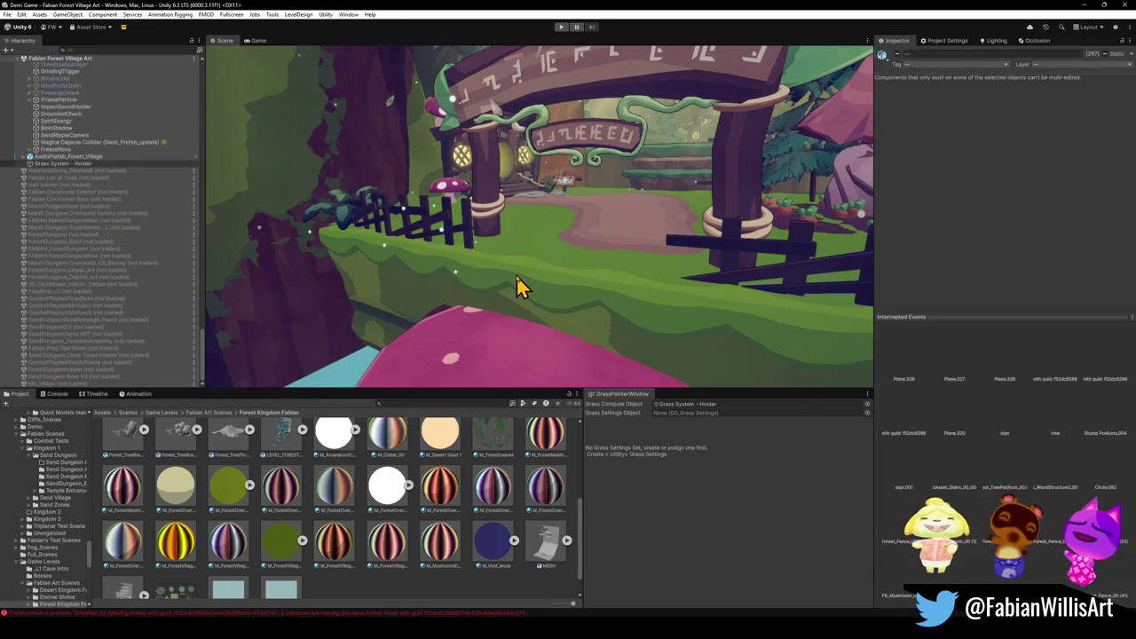
pyautogui.hotkey('shift', 'd')
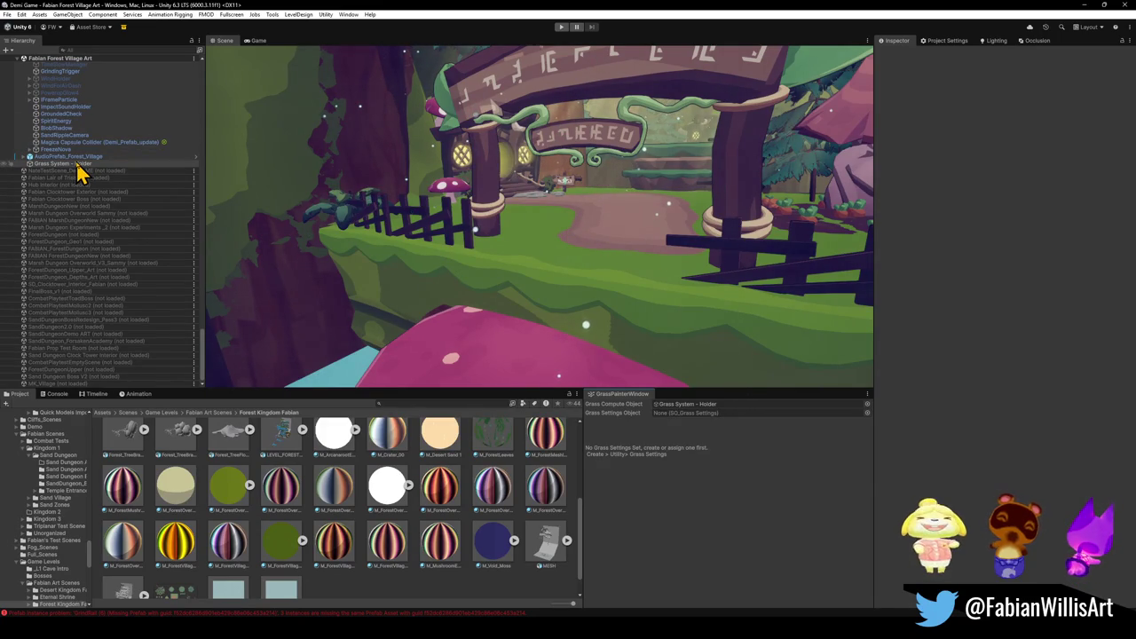
pyautogui.click(78, 168)
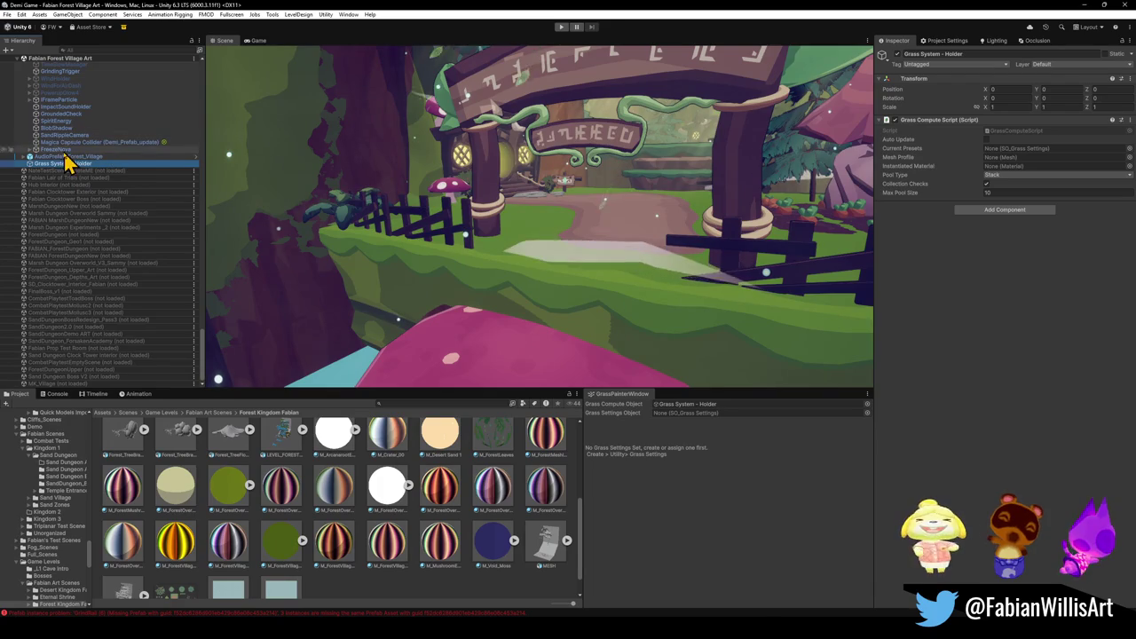
# Collapse the Hierarchy to top-level objects, select Managers, and minimize the Unity editor.
pyautogui.scroll(10, 88, 169)
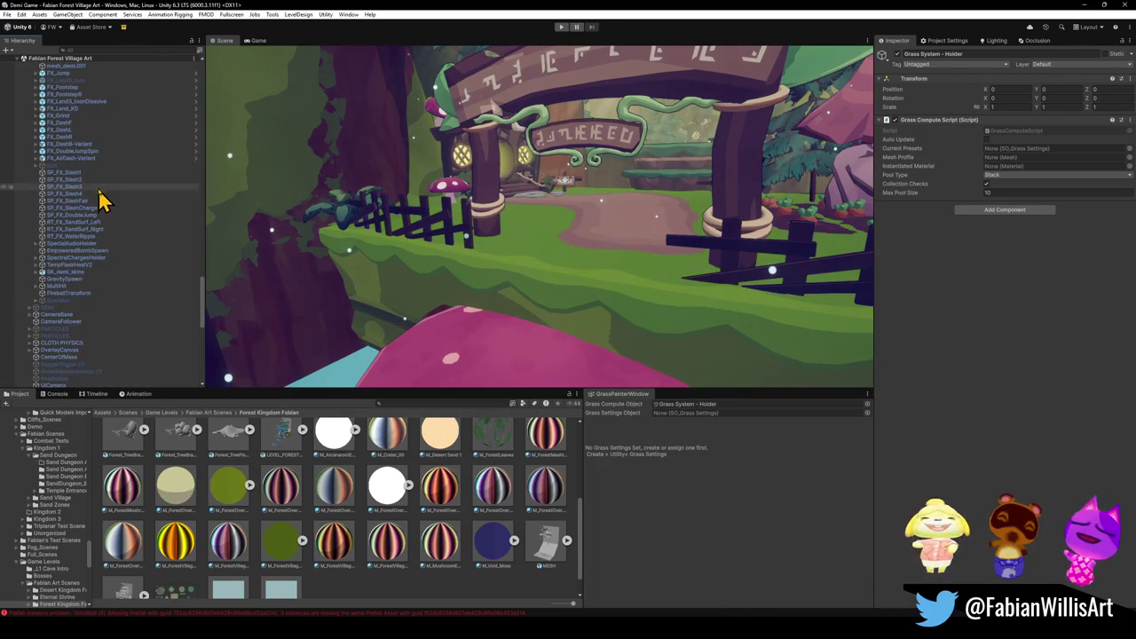
pyautogui.click(105, 188)
pyautogui.hotkey('ctrl', 'a')
pyautogui.press('Left')
pyautogui.press('Left')
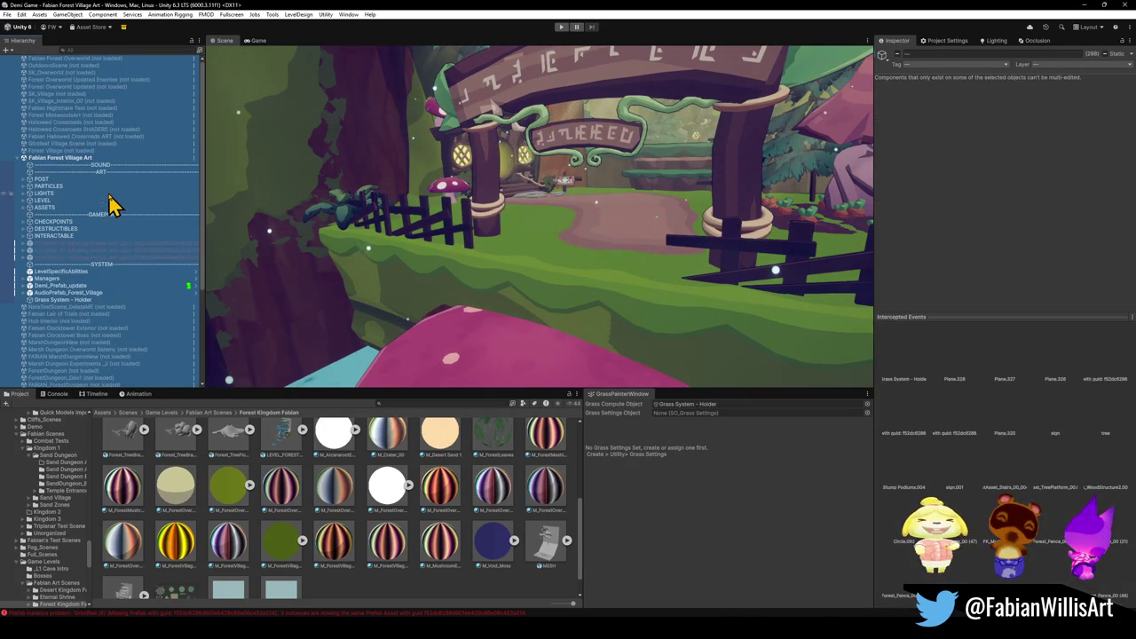
pyautogui.click(81, 279)
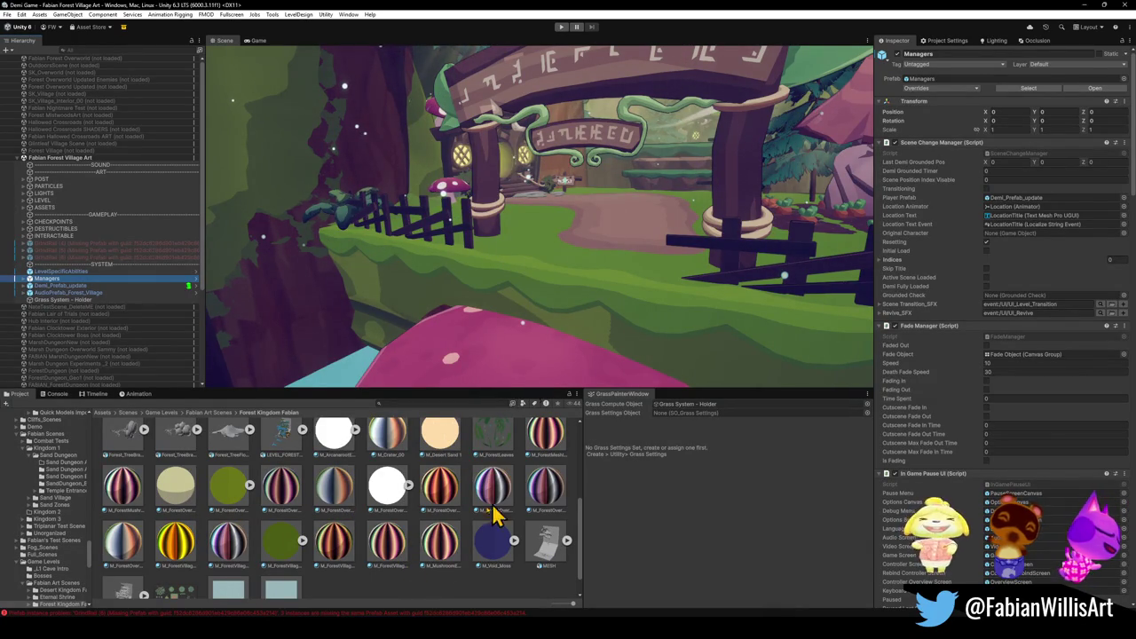
pyautogui.click(1085, 5)
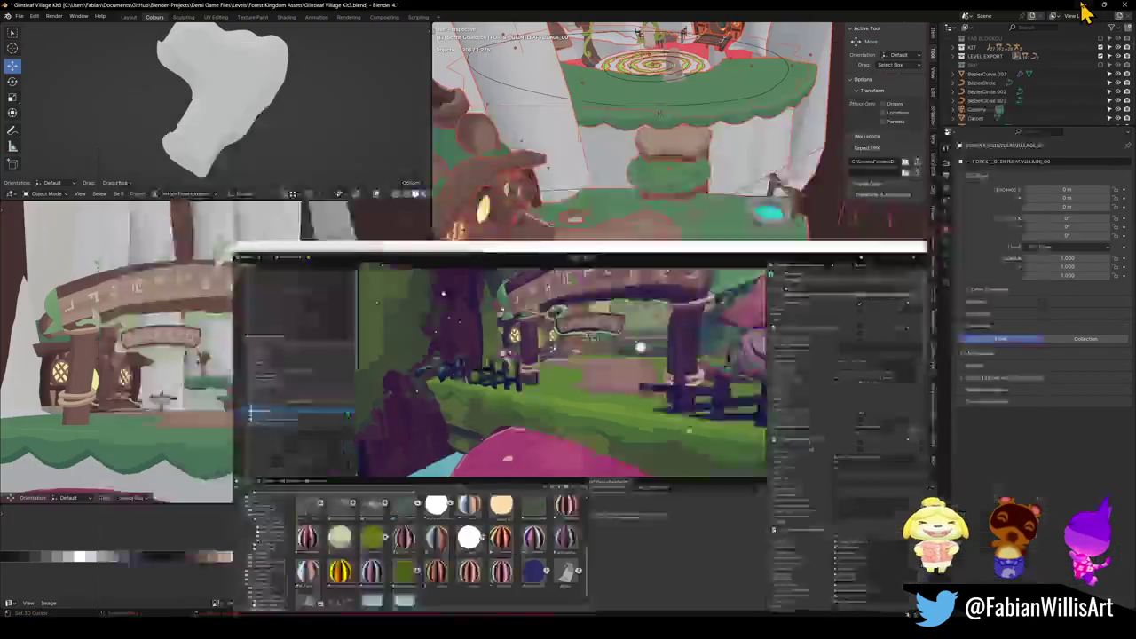
pyautogui.click(1087, 5)
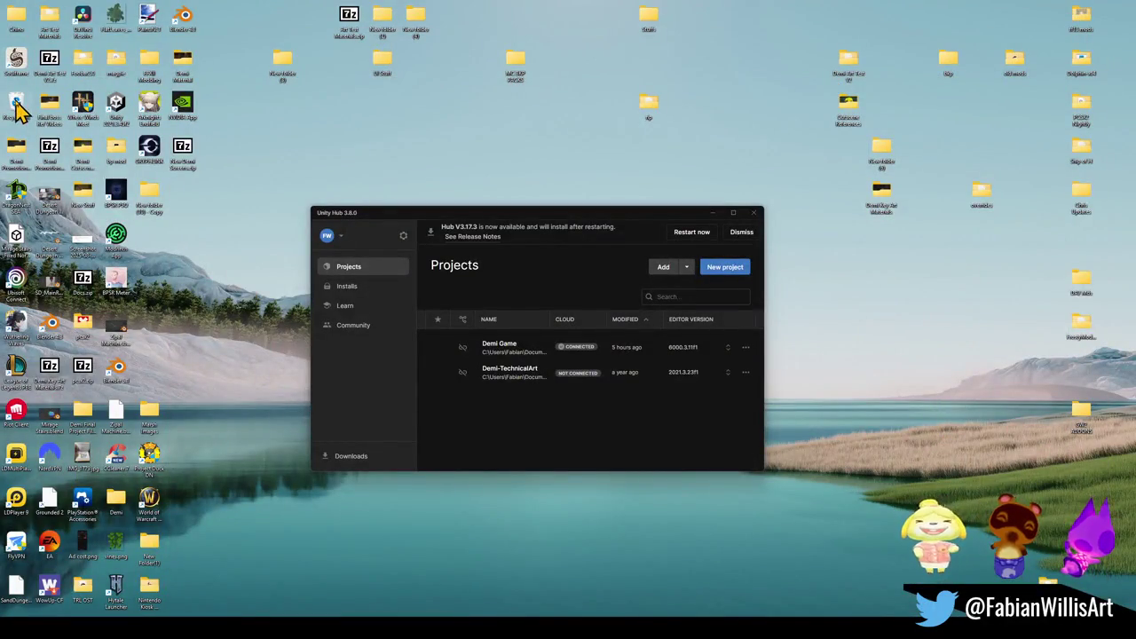
pyautogui.click(590, 627)
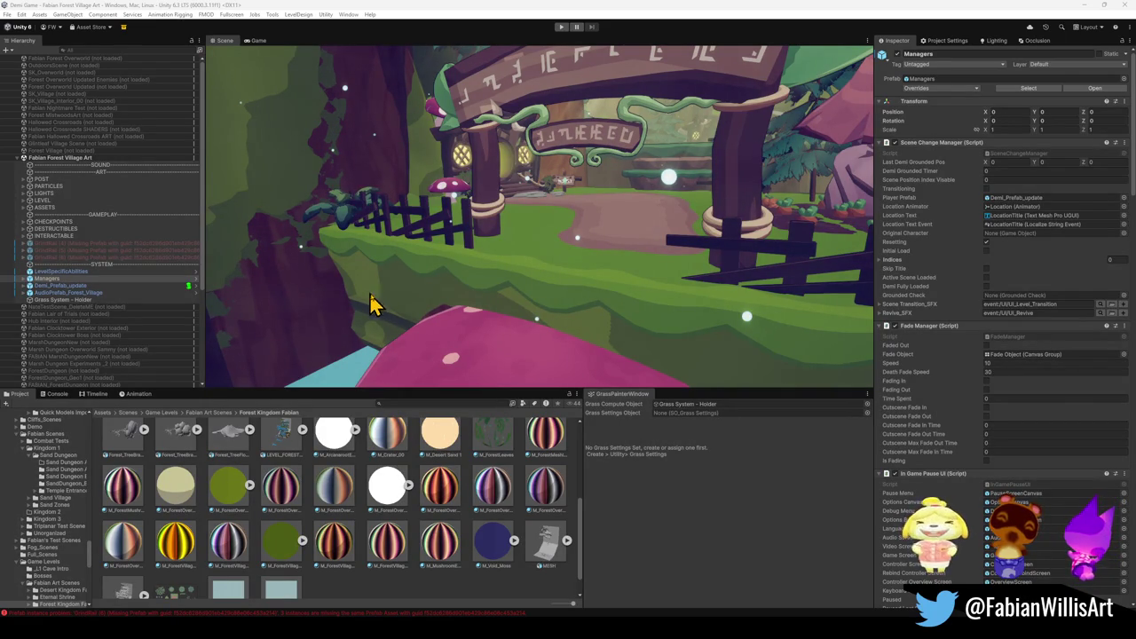
pyautogui.moveTo(431, 300); pyautogui.dragTo(451, 250)
pyautogui.press('w')
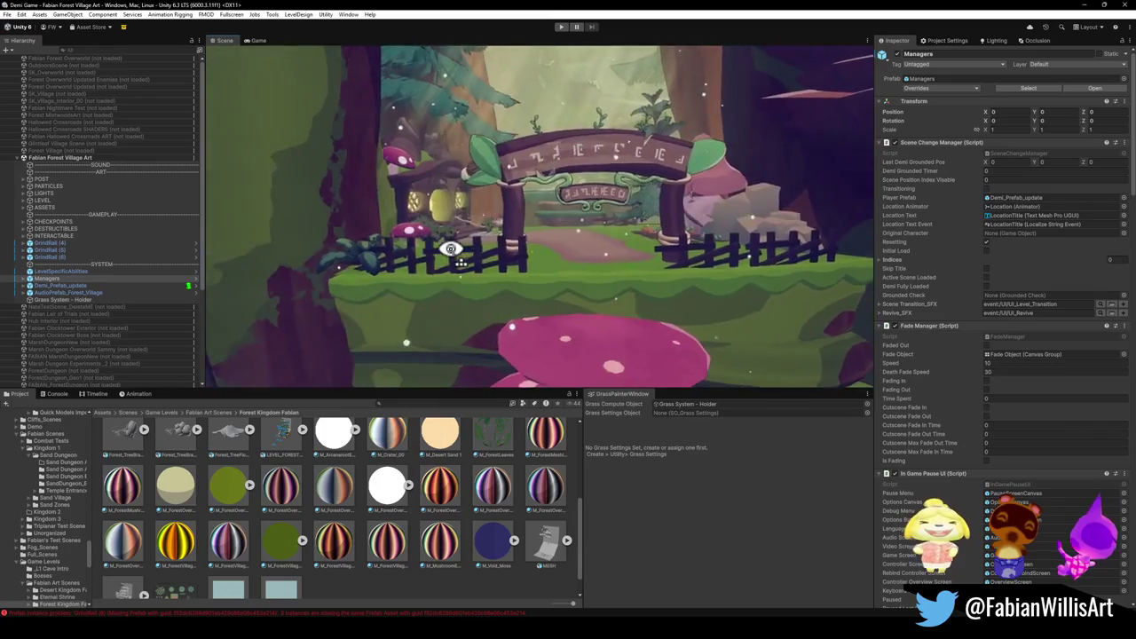
pyautogui.press('s')
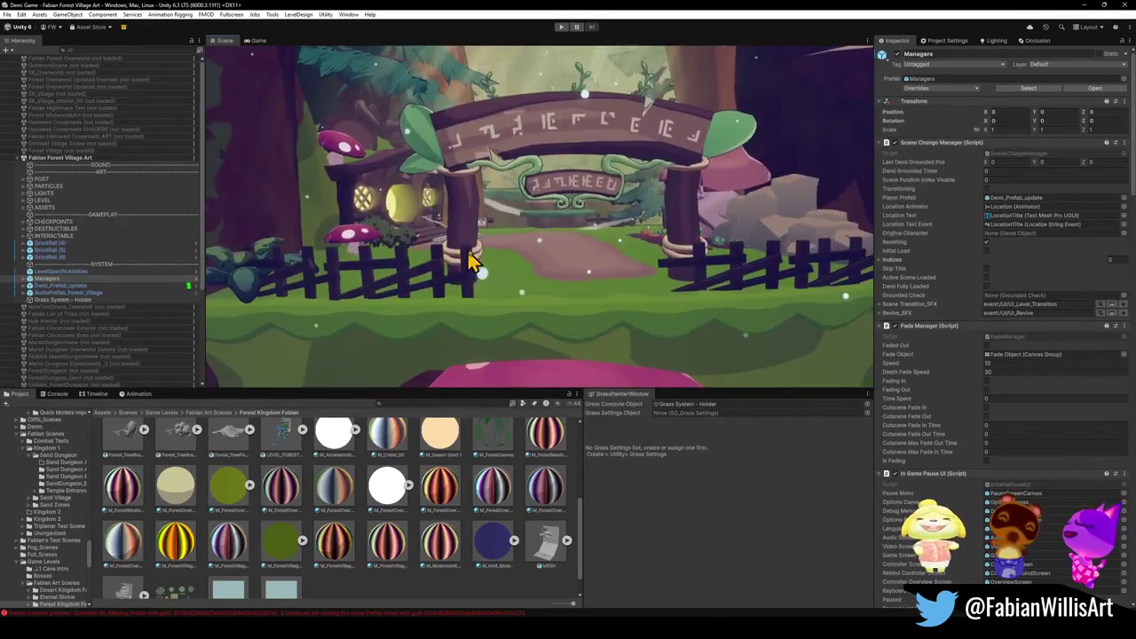
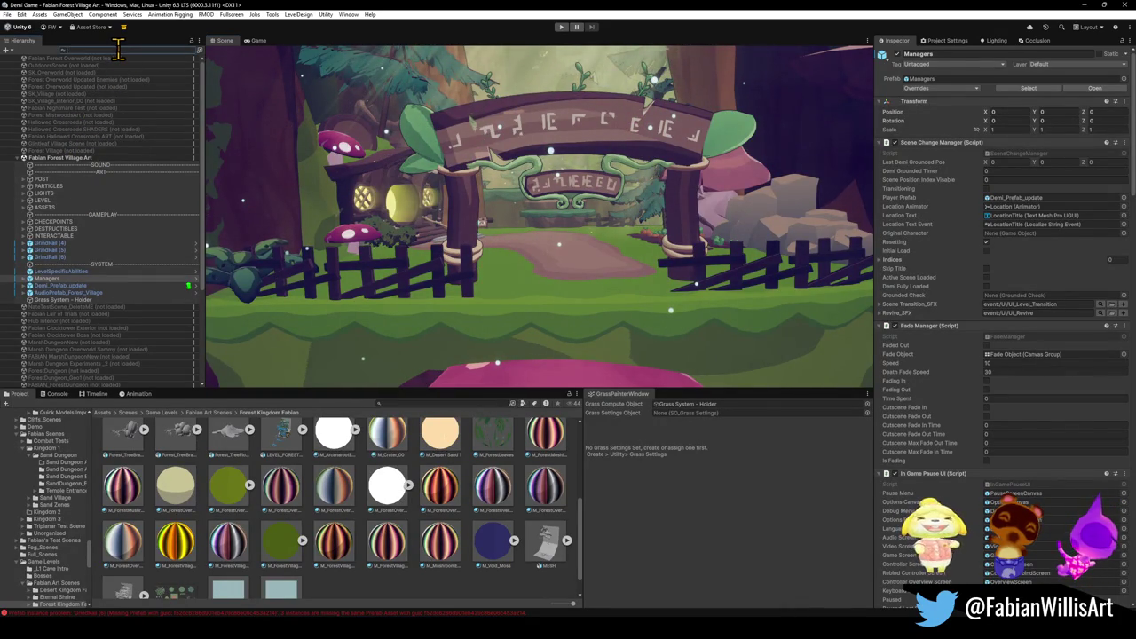
# Filter the Hierarchy to the Fabian Forest Overworld scene, load it additively, and inspect its audio prefab.
pyautogui.write('overworld')
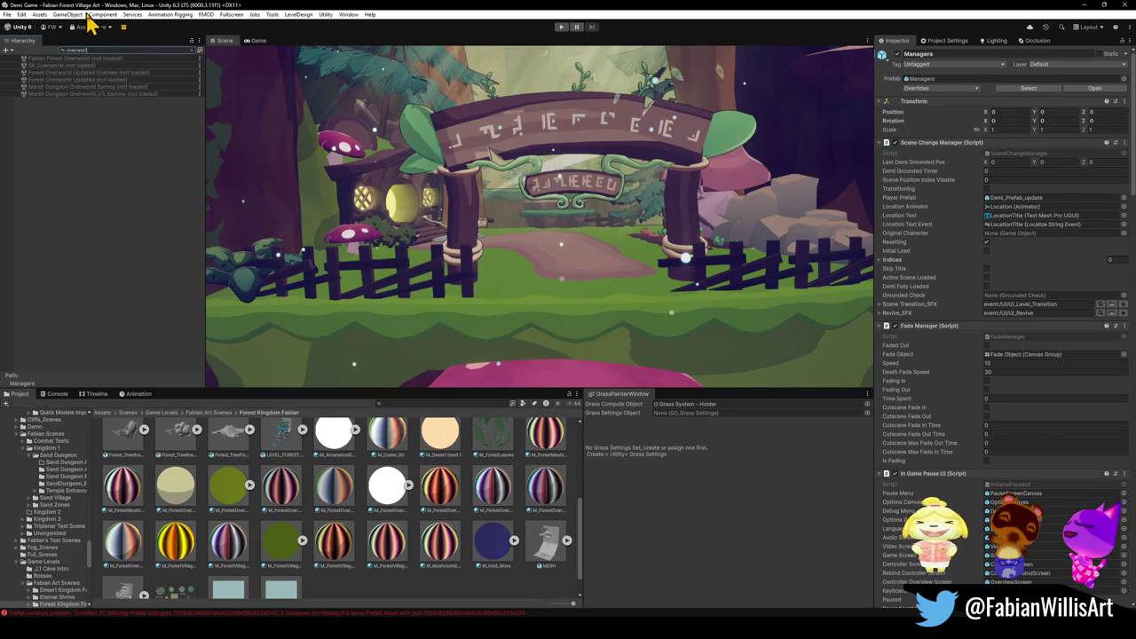
pyautogui.click(106, 60)
pyautogui.rightClick(106, 60)
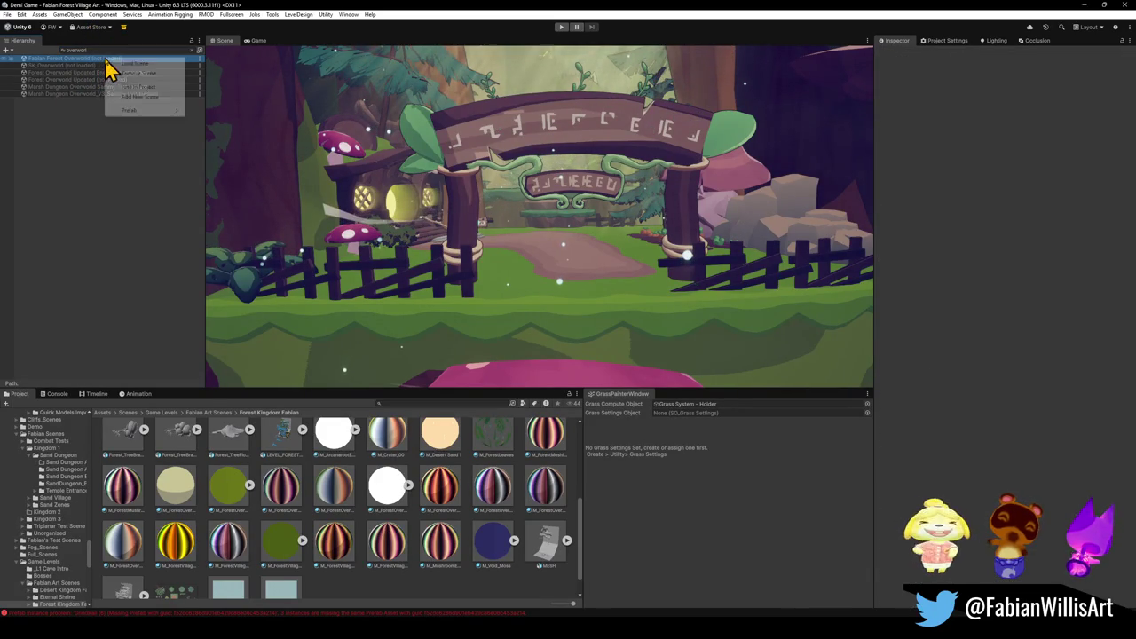
pyautogui.click(142, 89)
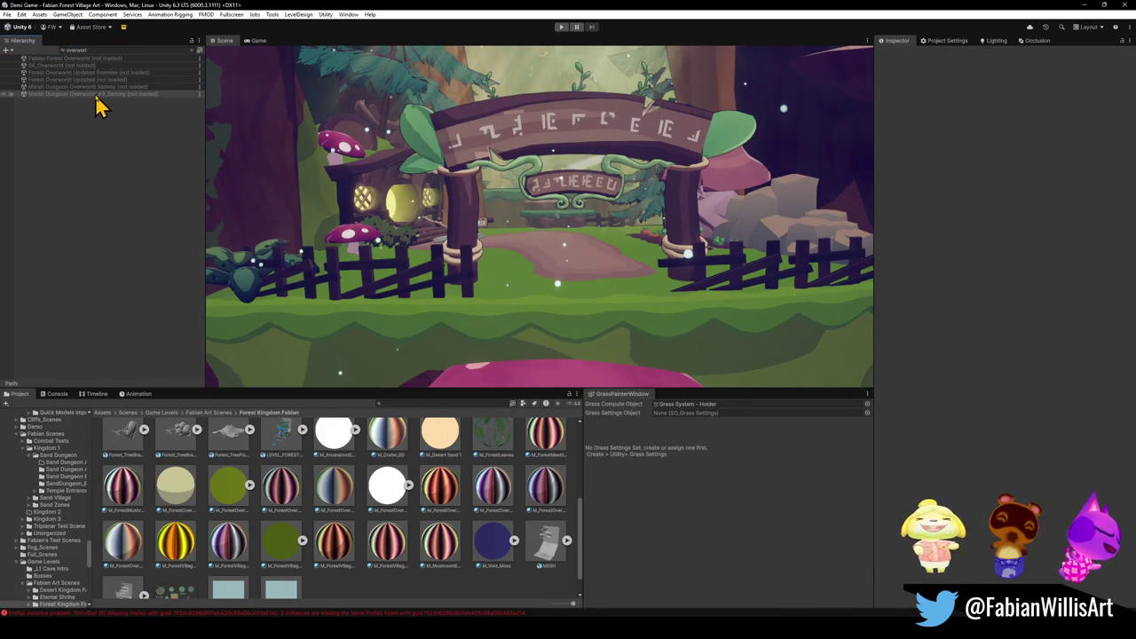
pyautogui.click(135, 59)
pyautogui.rightClick(139, 63)
pyautogui.click(178, 68)
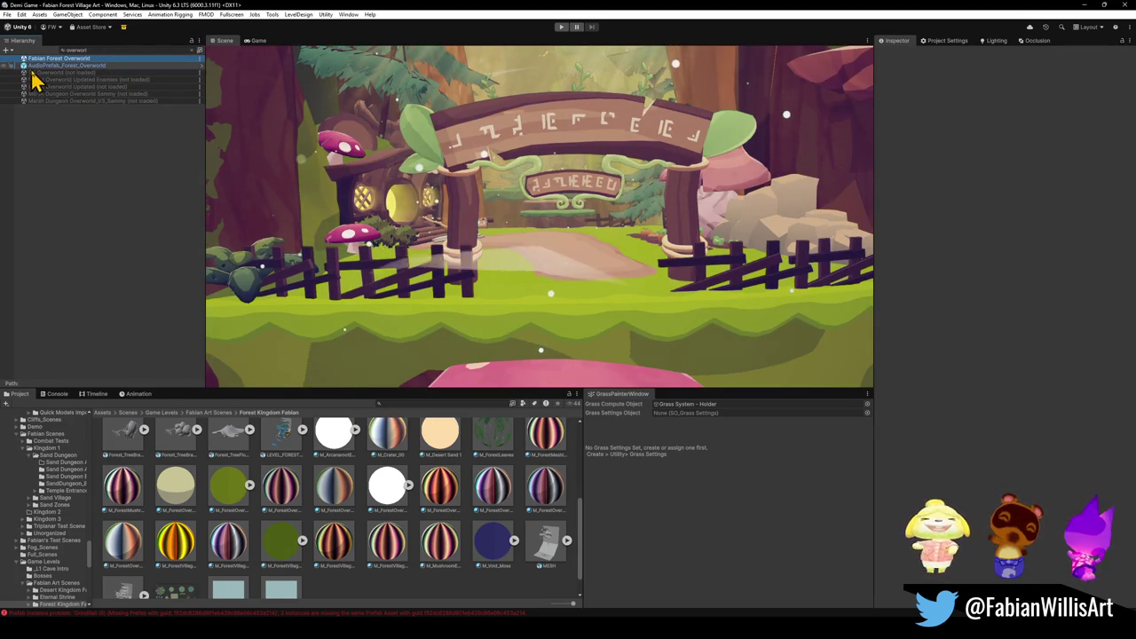
pyautogui.click(108, 64)
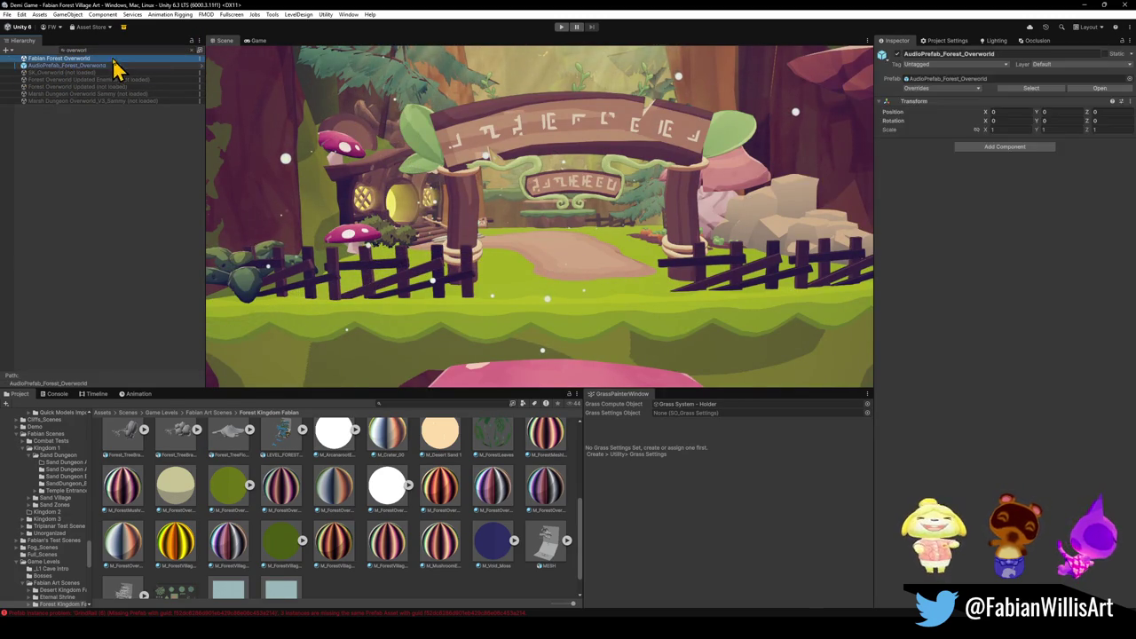
# Clear the Hierarchy filter and frame the Index object and LEVEL_FORESTZONE1 ground in the Scene view.
pyautogui.click(192, 50)
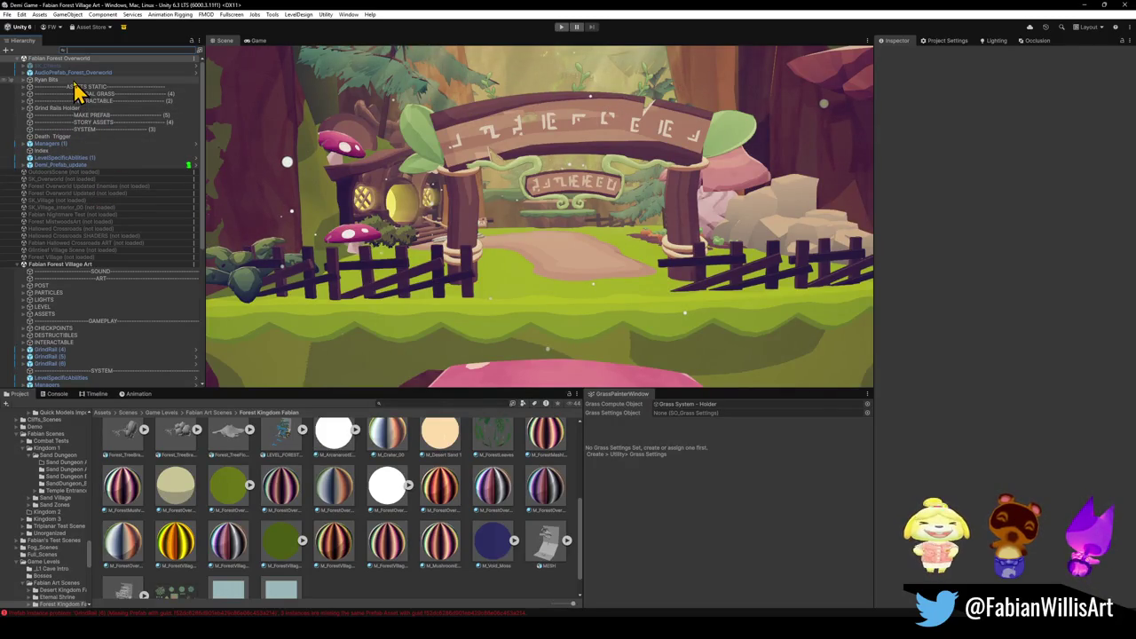
pyautogui.click(71, 151)
pyautogui.press('f')
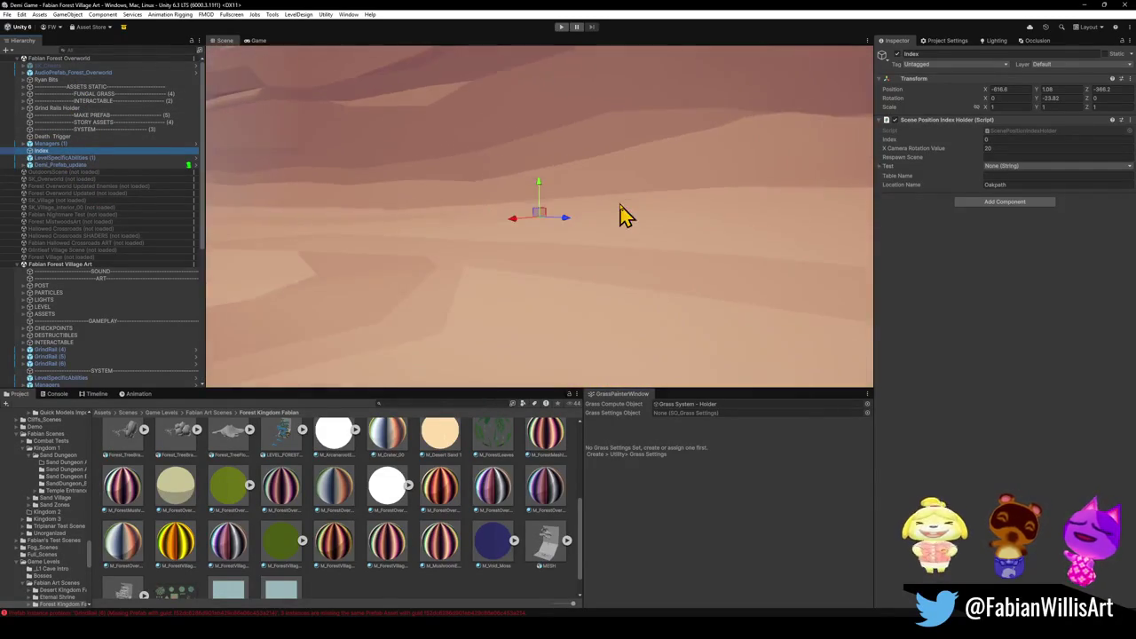
pyautogui.moveTo(621, 215)
pyautogui.mouseDown()
pyautogui.moveTo(454, 178)
pyautogui.moveTo(842, 203)
pyautogui.moveTo(576, 219)
pyautogui.moveTo(612, 233)
pyautogui.moveTo(615, 256)
pyautogui.moveTo(539, 246)
pyautogui.mouseUp()
pyautogui.click(542, 249)
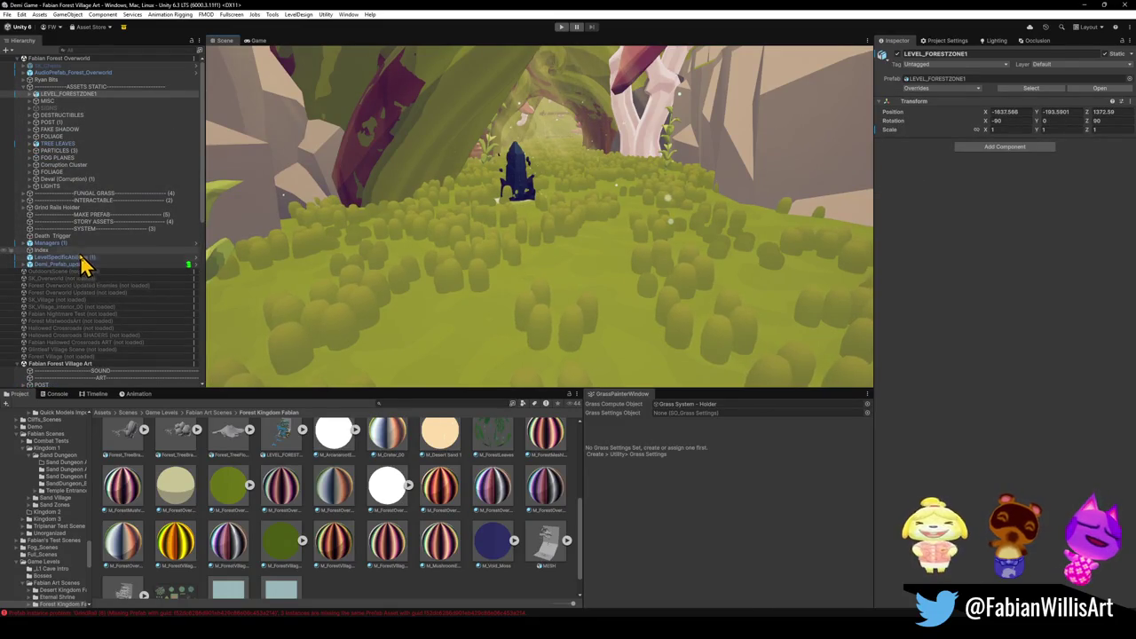
# Move FUNGAL GRASS into Fabian Forest Village Art, unload the overworld scene, and frame the grass.
pyautogui.click(116, 194)
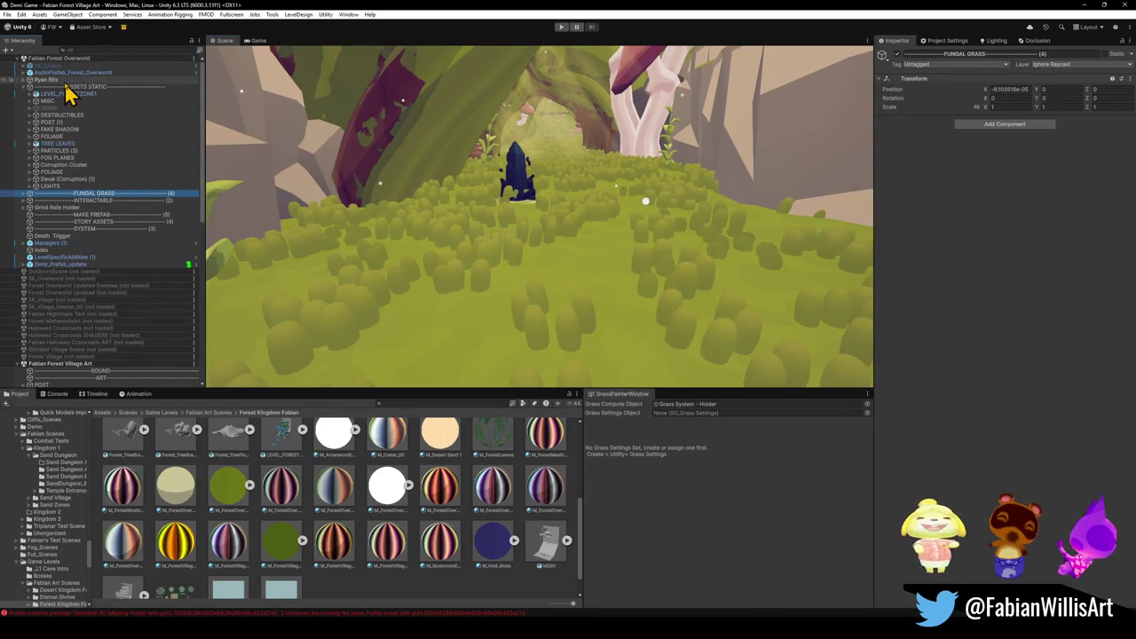
pyautogui.click(17, 61)
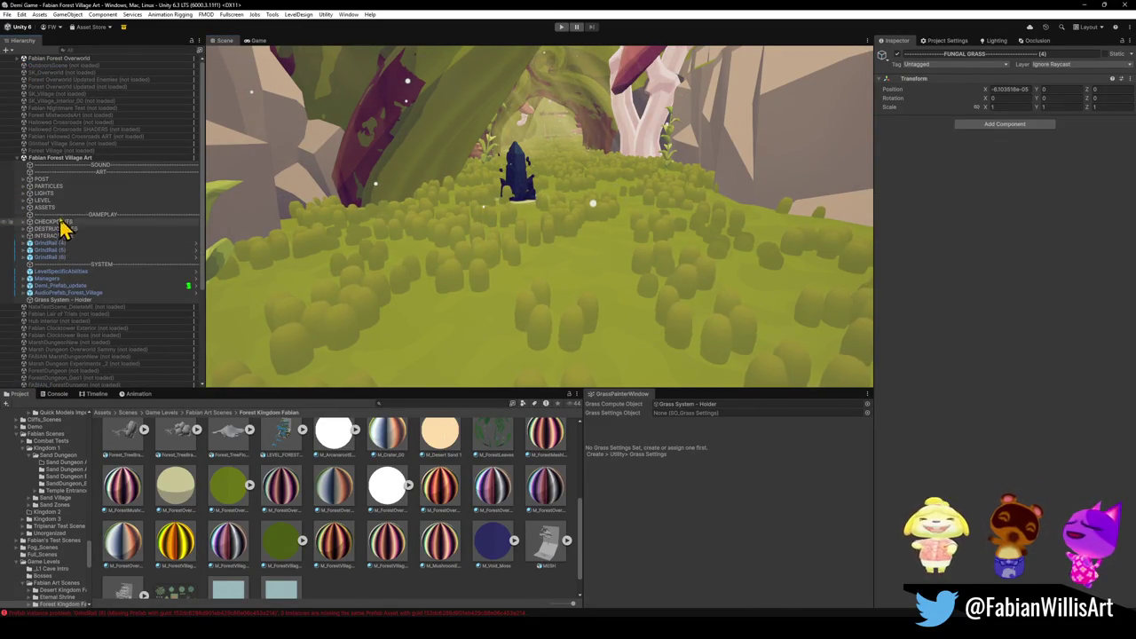
pyautogui.moveTo(64, 311); pyautogui.dragTo(63, 309)
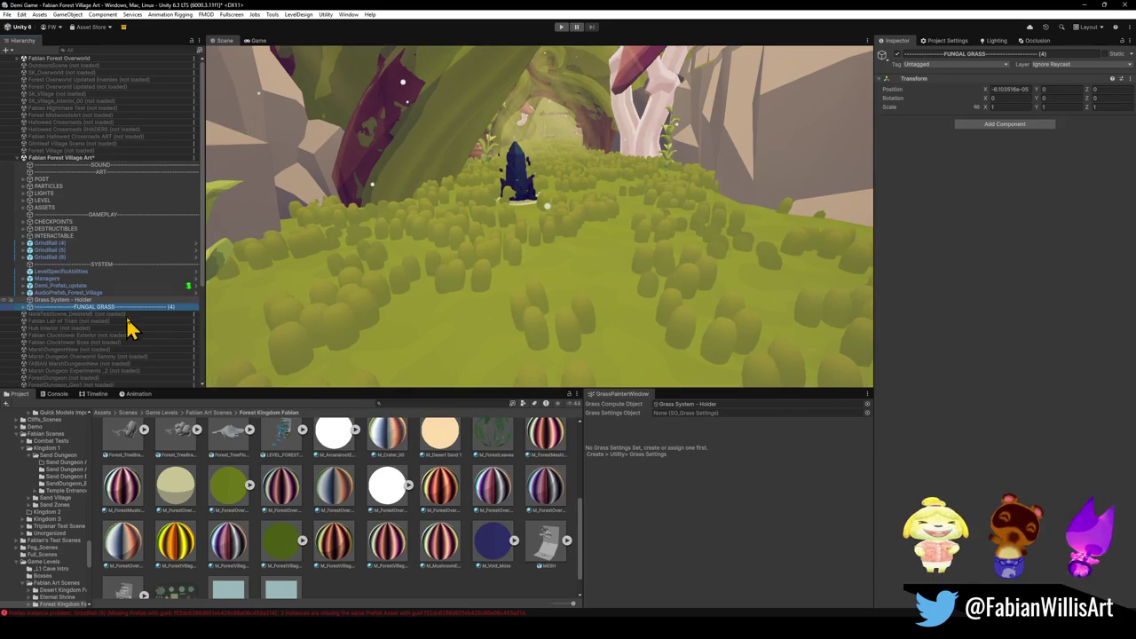
pyautogui.rightClick(56, 60)
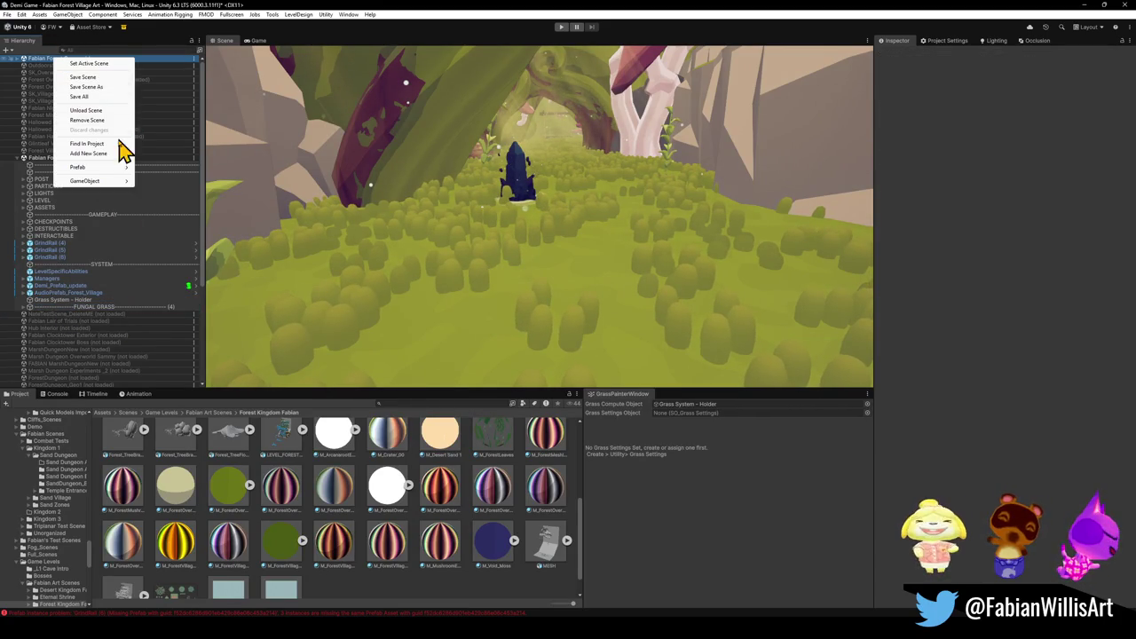
pyautogui.click(95, 112)
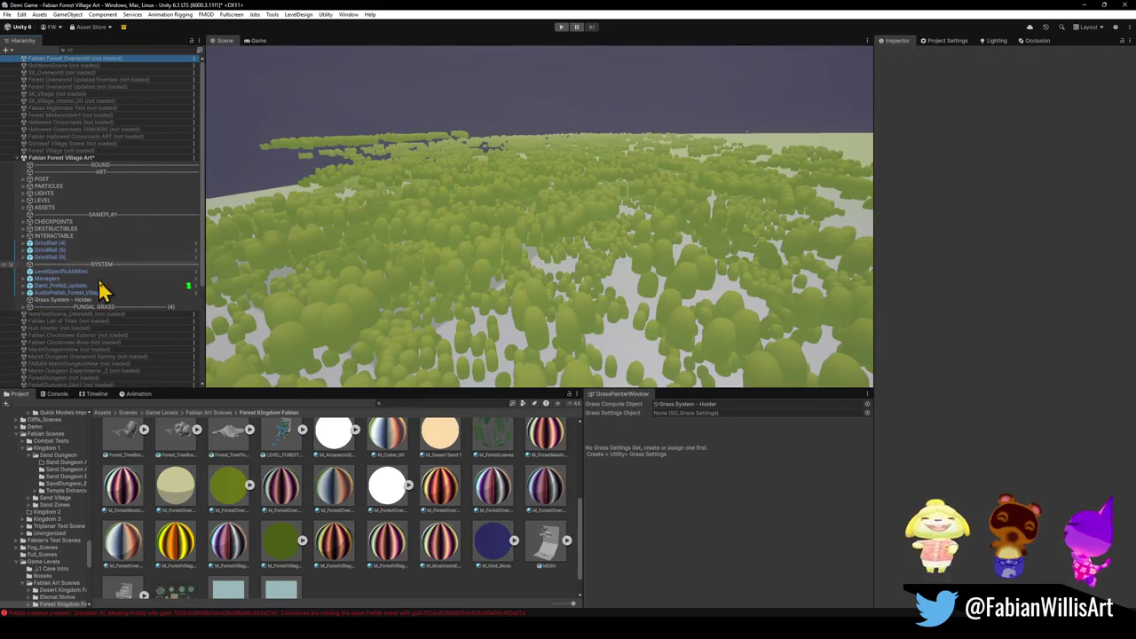
pyautogui.click(91, 307)
pyautogui.press('f')
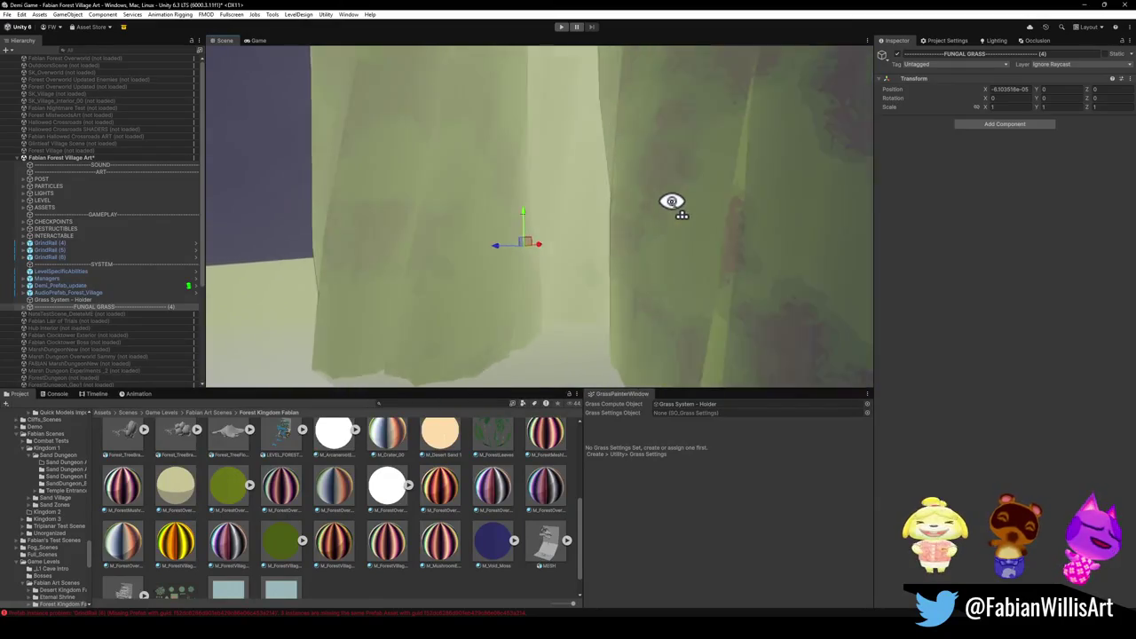
pyautogui.moveTo(672, 201)
pyautogui.mouseDown()
pyautogui.moveTo(660, 187)
pyautogui.moveTo(736, 284)
pyautogui.moveTo(697, 314)
pyautogui.moveTo(592, 226)
pyautogui.moveTo(697, 216)
pyautogui.moveTo(634, 217)
pyautogui.moveTo(628, 293)
pyautogui.moveTo(642, 296)
pyautogui.moveTo(680, 264)
pyautogui.moveTo(429, 240)
pyautogui.moveTo(482, 249)
pyautogui.moveTo(460, 284)
pyautogui.moveTo(559, 261)
pyautogui.moveTo(583, 238)
pyautogui.mouseUp()
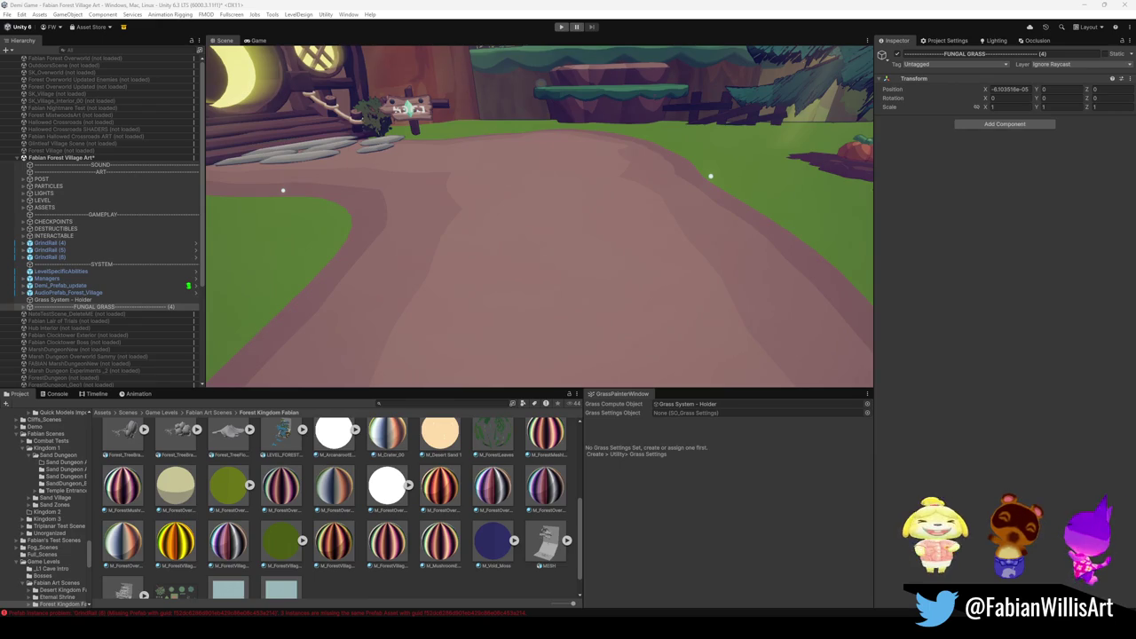
# Orbit the Scene view back to the village house and dirt path.
pyautogui.moveTo(624, 222)
pyautogui.mouseDown()
pyautogui.moveTo(644, 195)
pyautogui.moveTo(563, 208)
pyautogui.mouseUp()
# Expand FUNGAL GRASS and inspect the village holder, TerrainRenderer (1), its camera and the fungal holder.
pyautogui.click(23, 307)
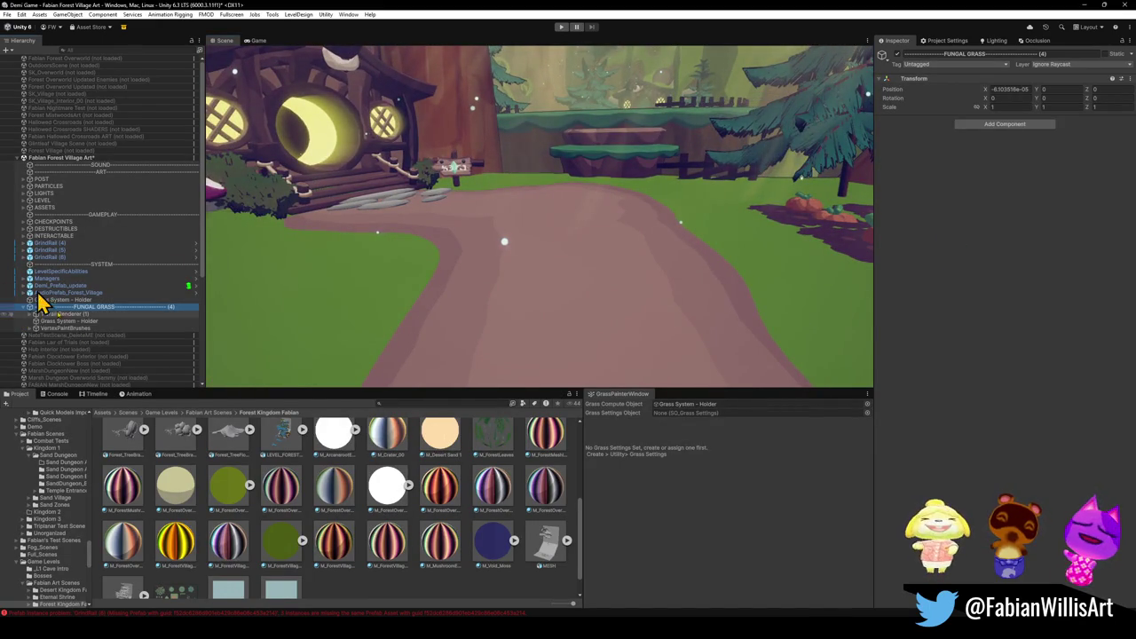
pyautogui.click(71, 300)
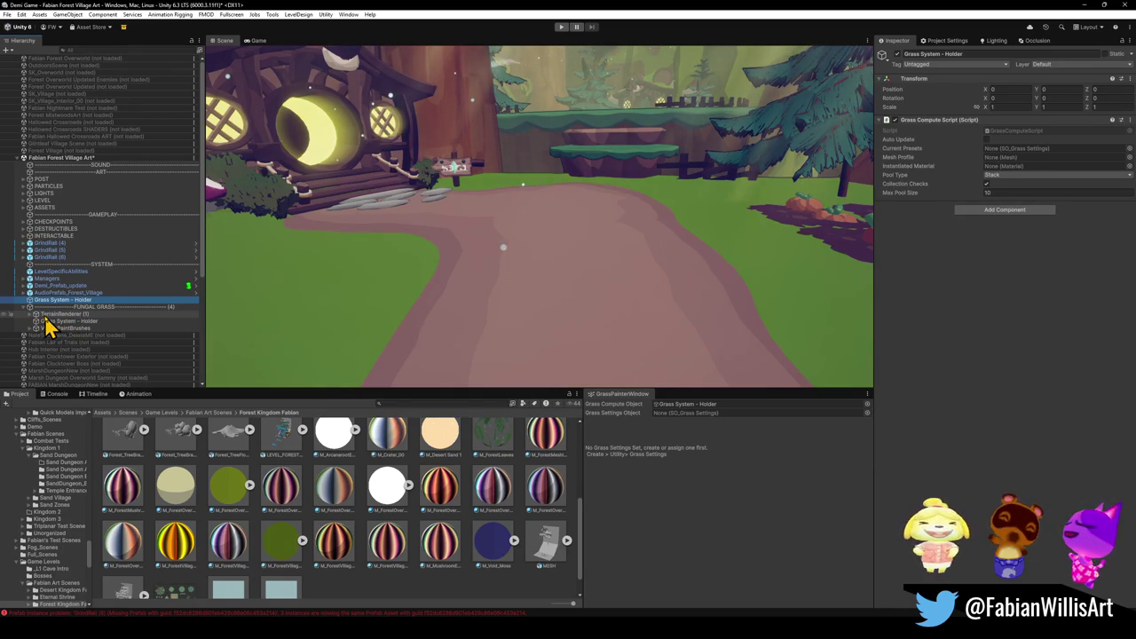
pyautogui.click(36, 315)
pyautogui.click(30, 314)
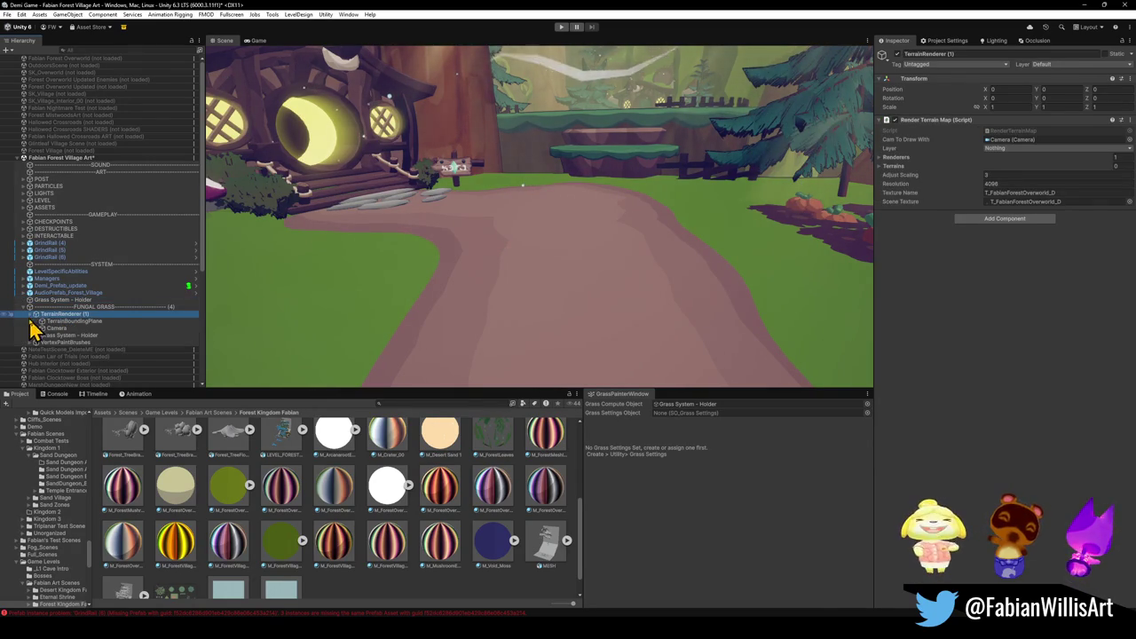
pyautogui.click(80, 329)
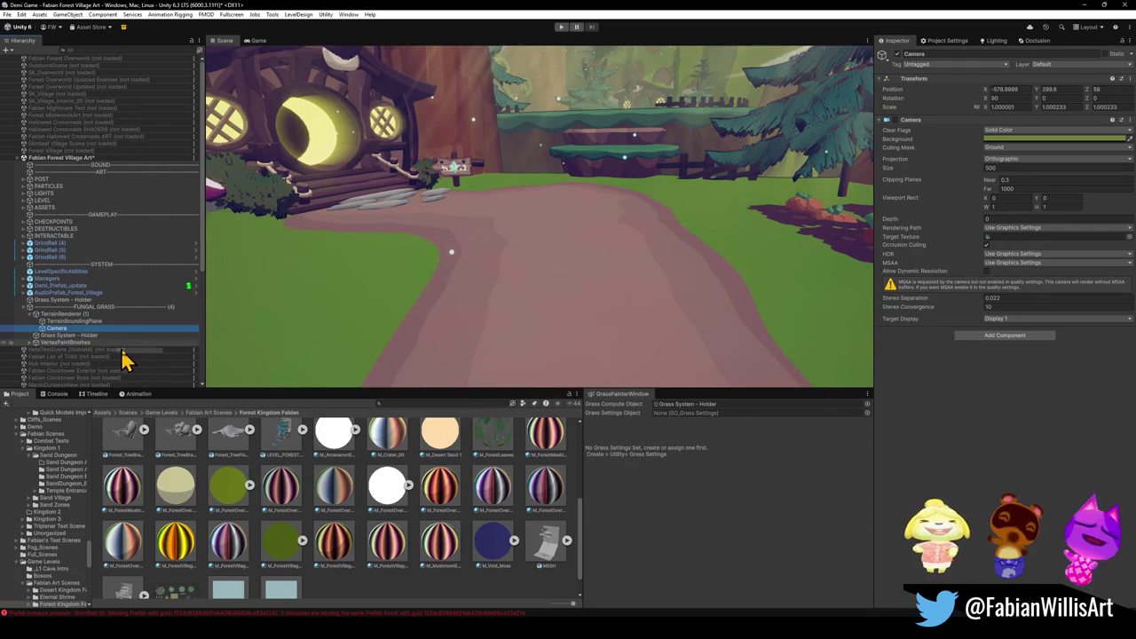
pyautogui.click(98, 336)
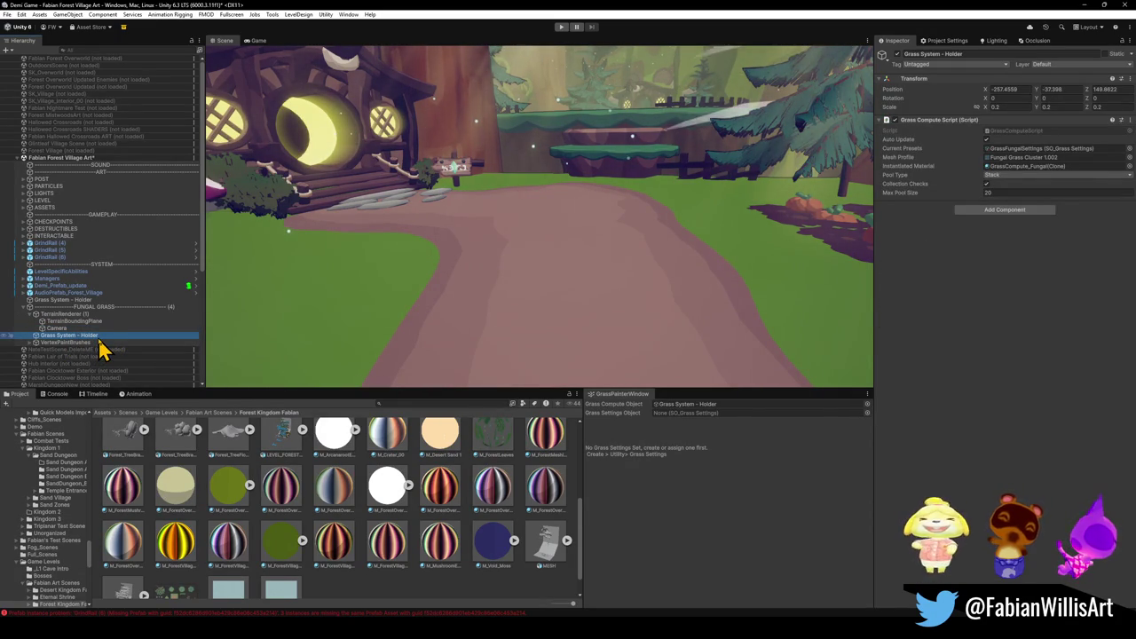
# Compare both holders in the Inspector and drag the empty village holder into FUNGAL GRASS.
pyautogui.click(74, 301)
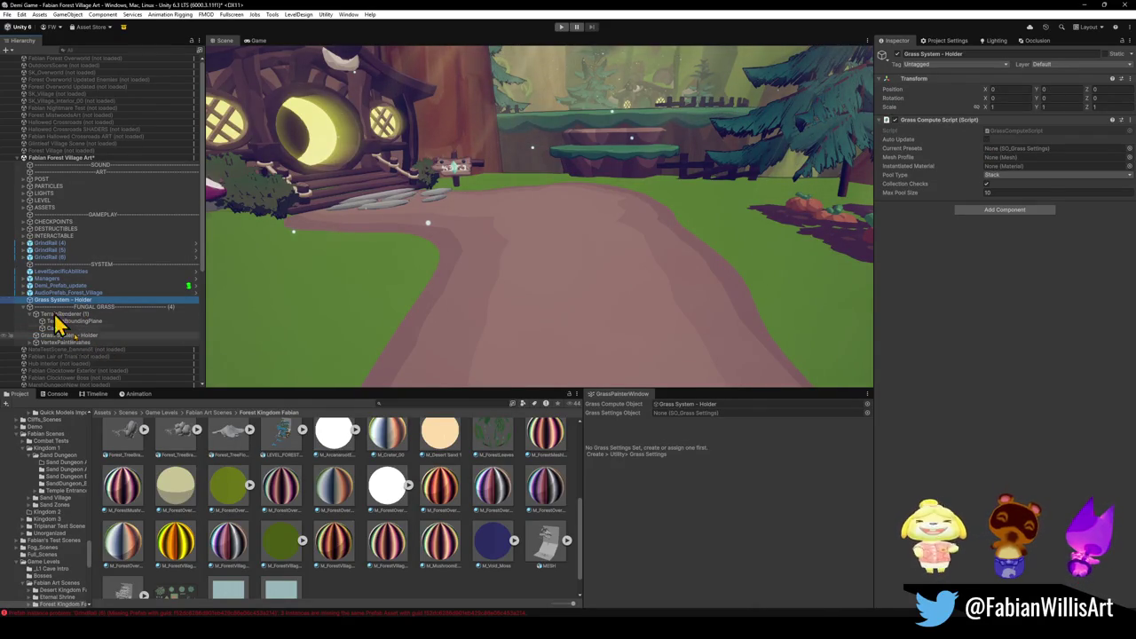
pyautogui.click(75, 335)
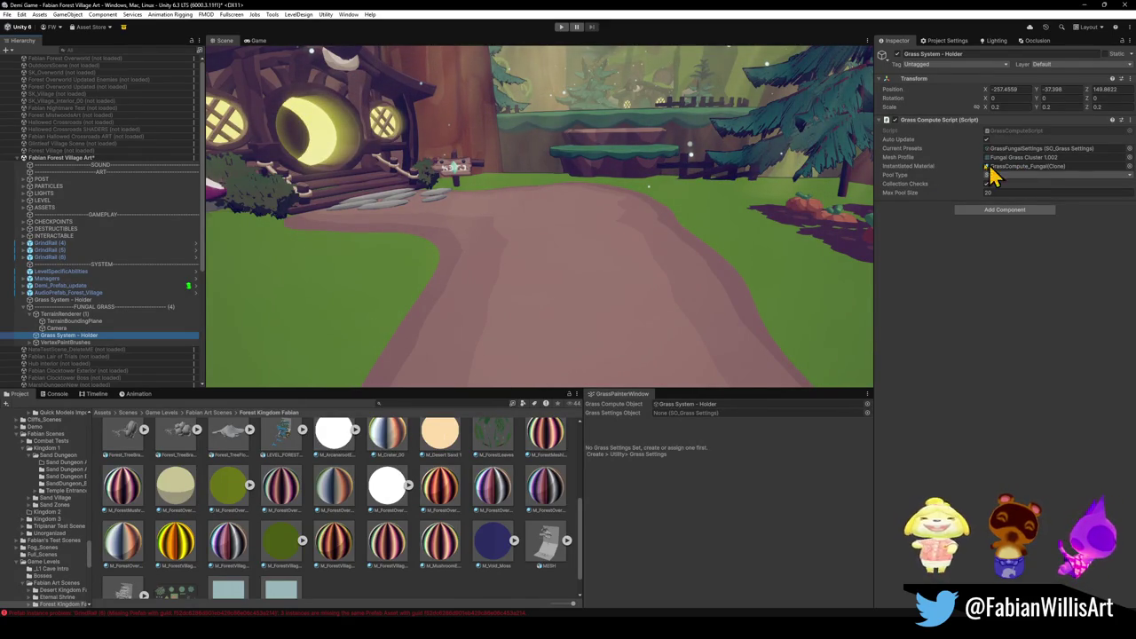
pyautogui.click(79, 300)
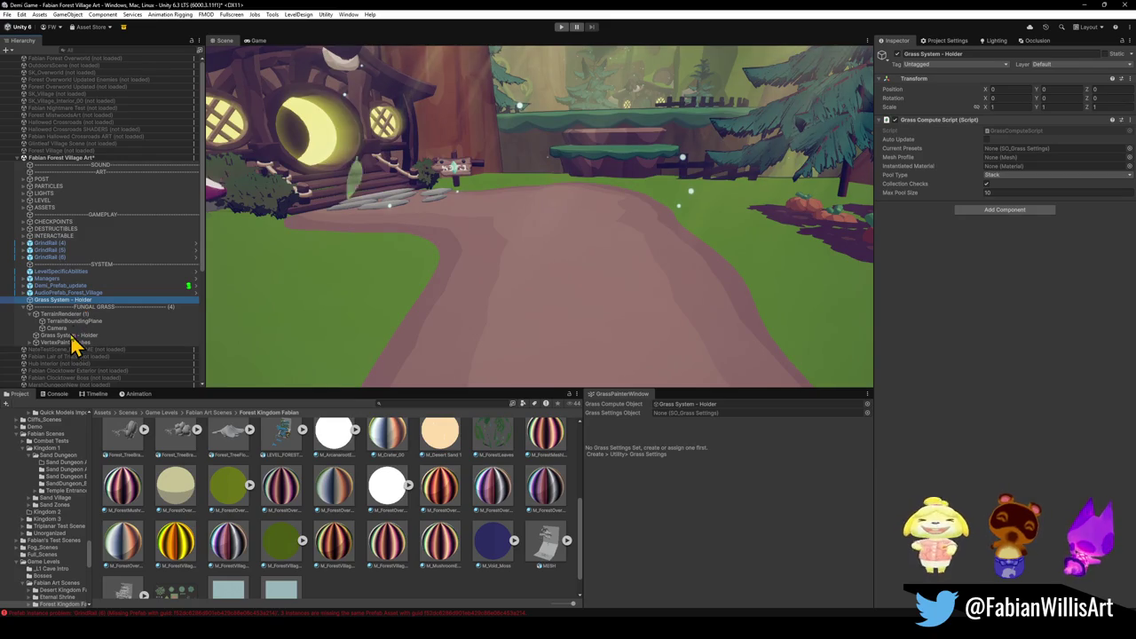
pyautogui.click(72, 336)
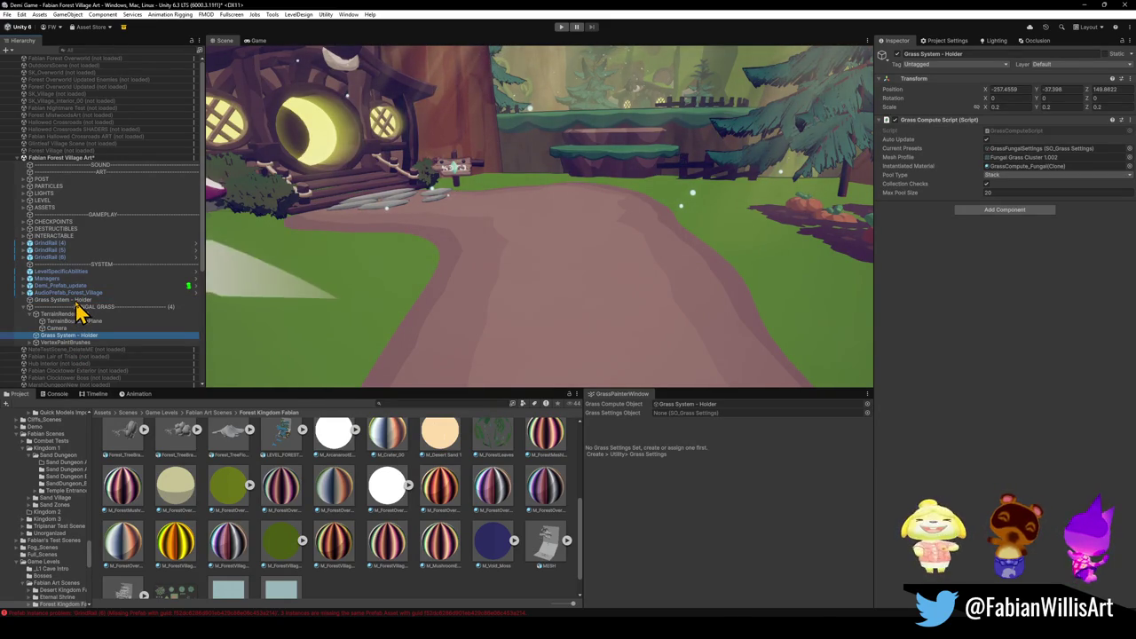
pyautogui.click(76, 300)
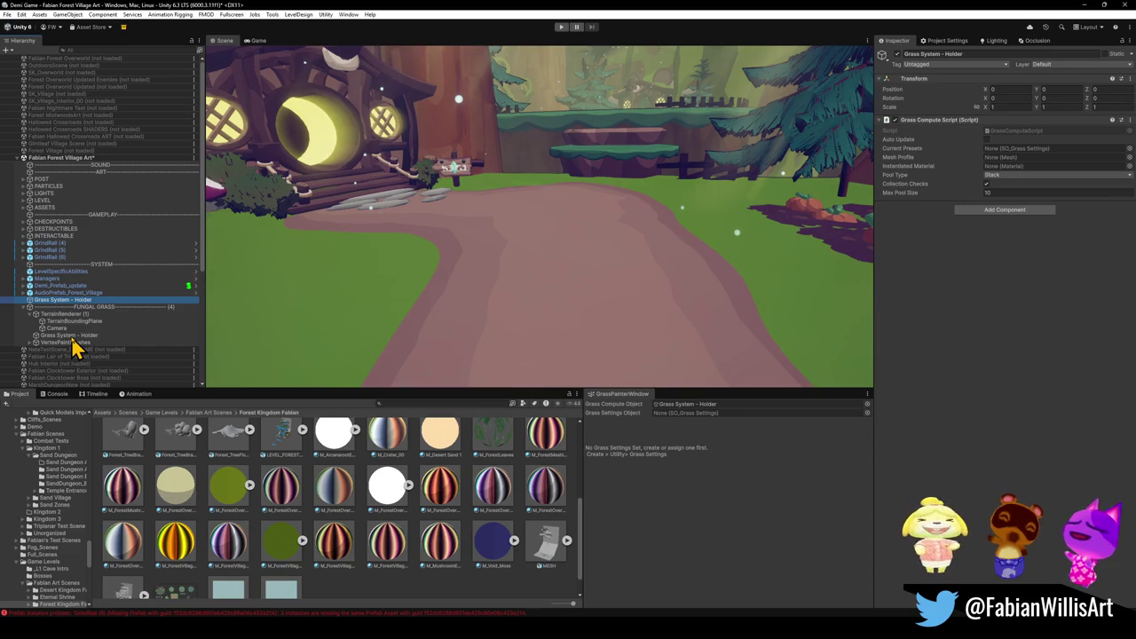
pyautogui.moveTo(81, 303); pyautogui.dragTo(76, 347)
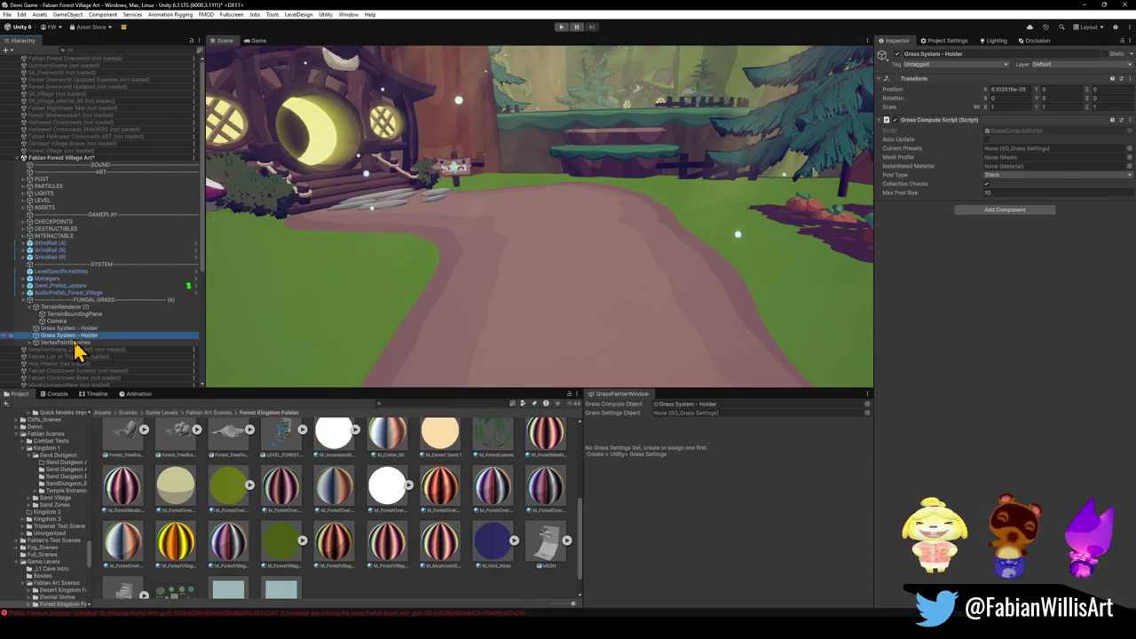
pyautogui.click(87, 329)
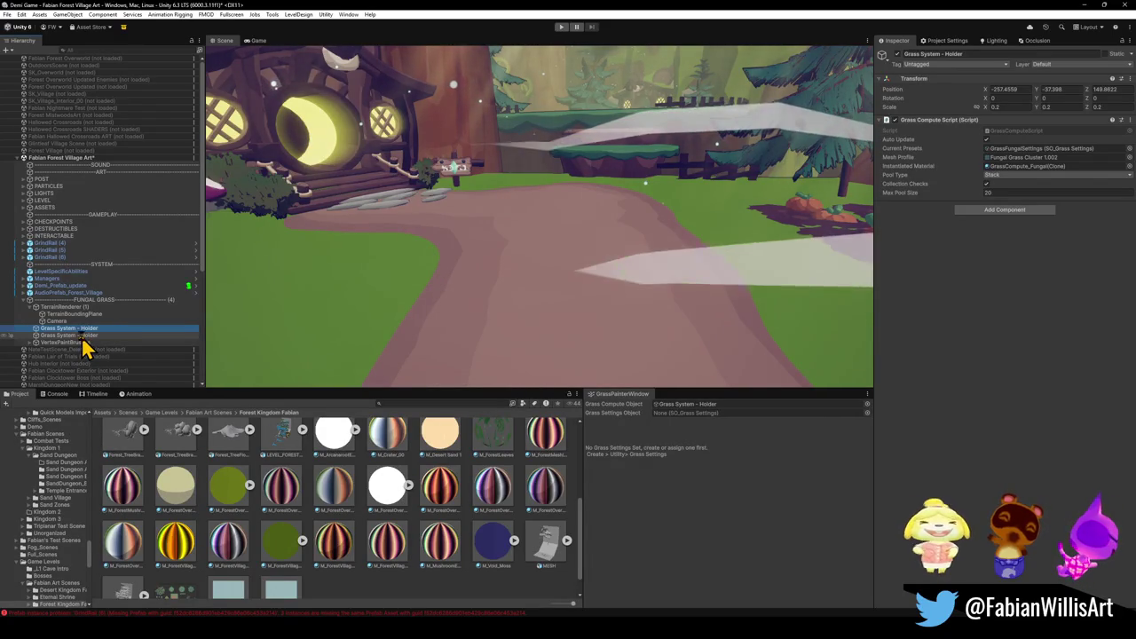
# Delete the empty duplicate holder and then the fungal Grass System - Holder from FUNGAL GRASS.
pyautogui.click(82, 336)
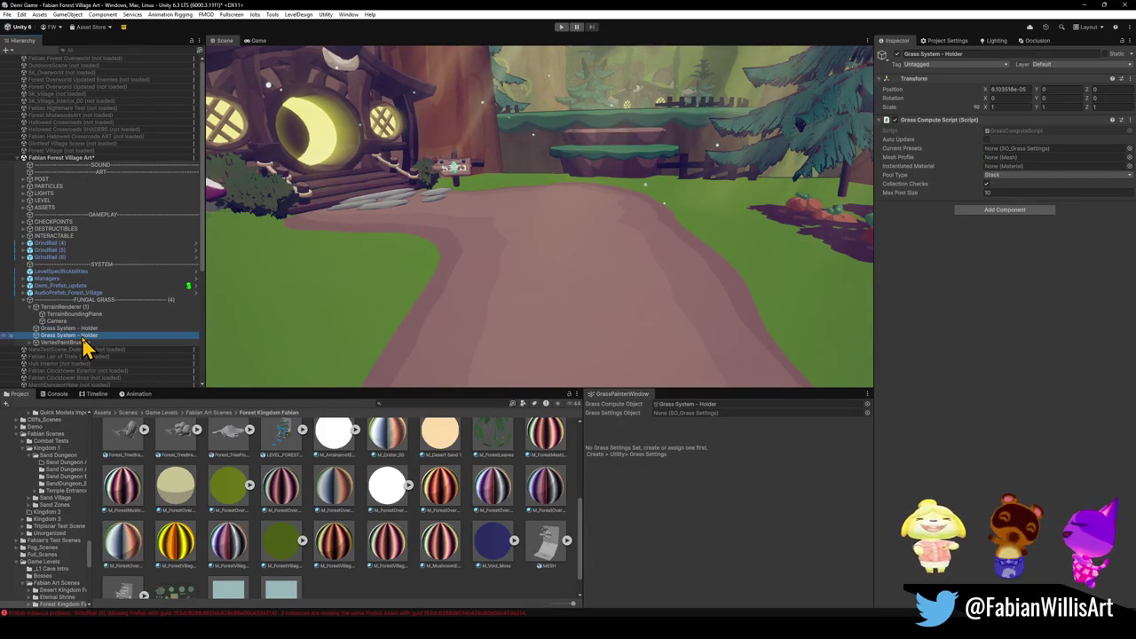
pyautogui.press('Delete')
pyautogui.click(92, 328)
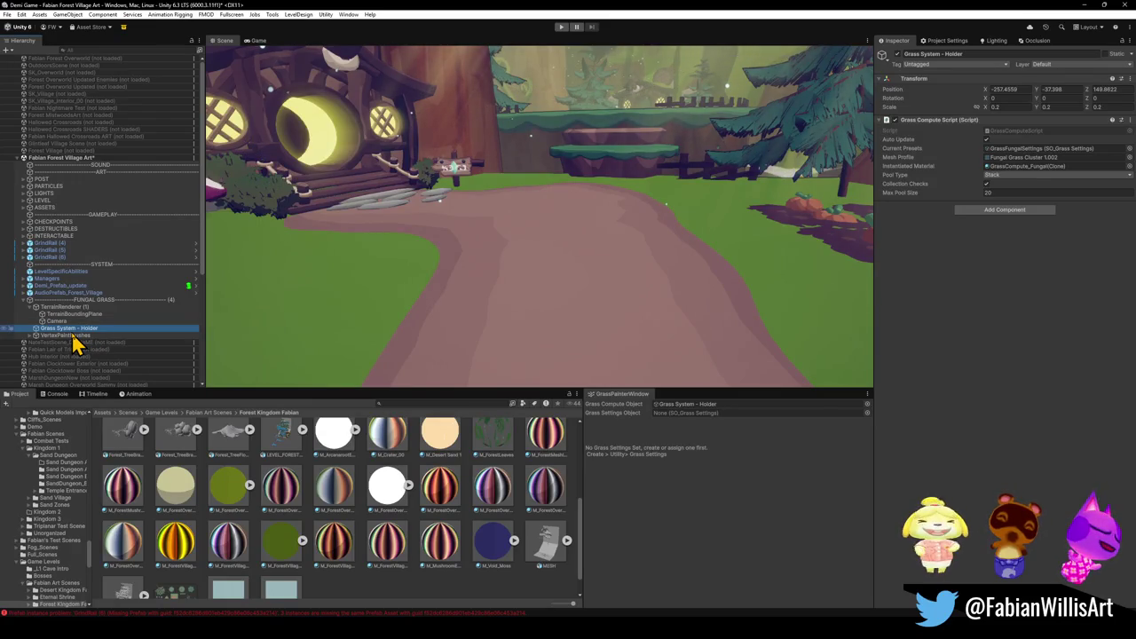
pyautogui.press('Delete')
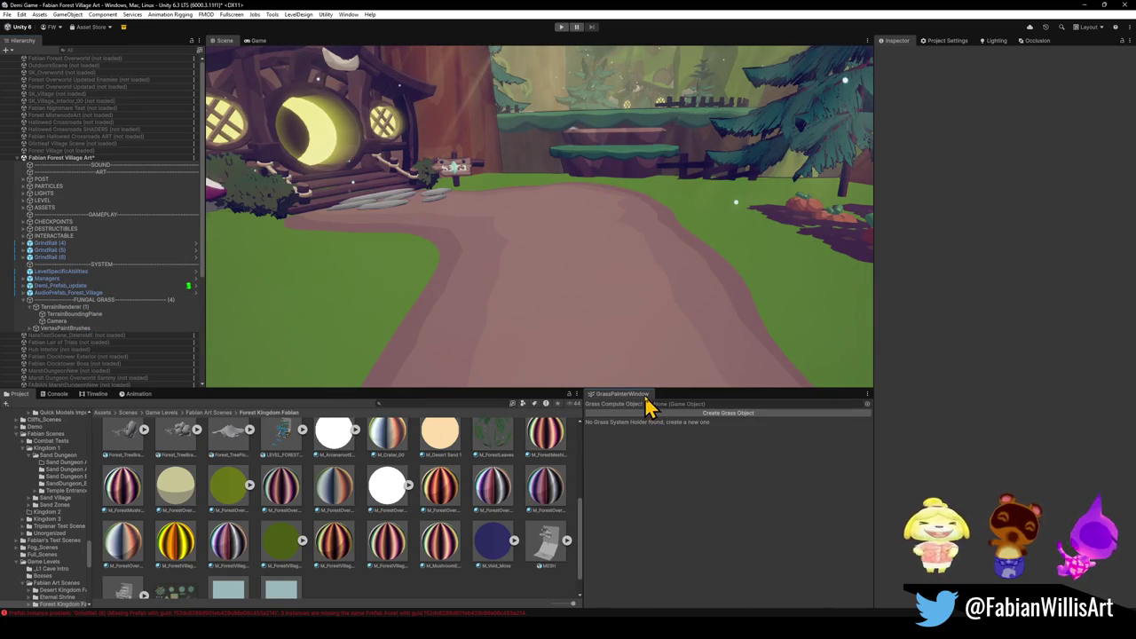
# Create and confirm a new Grass System - Holder, then open the Grass Settings Object picker.
pyautogui.click(688, 413)
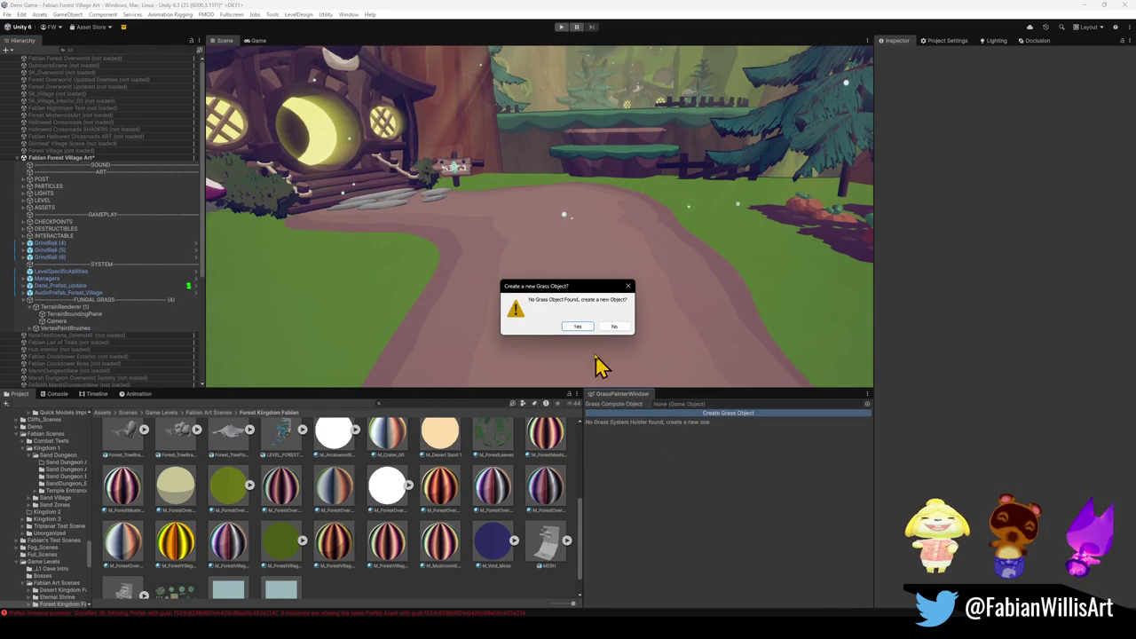
pyautogui.click(578, 327)
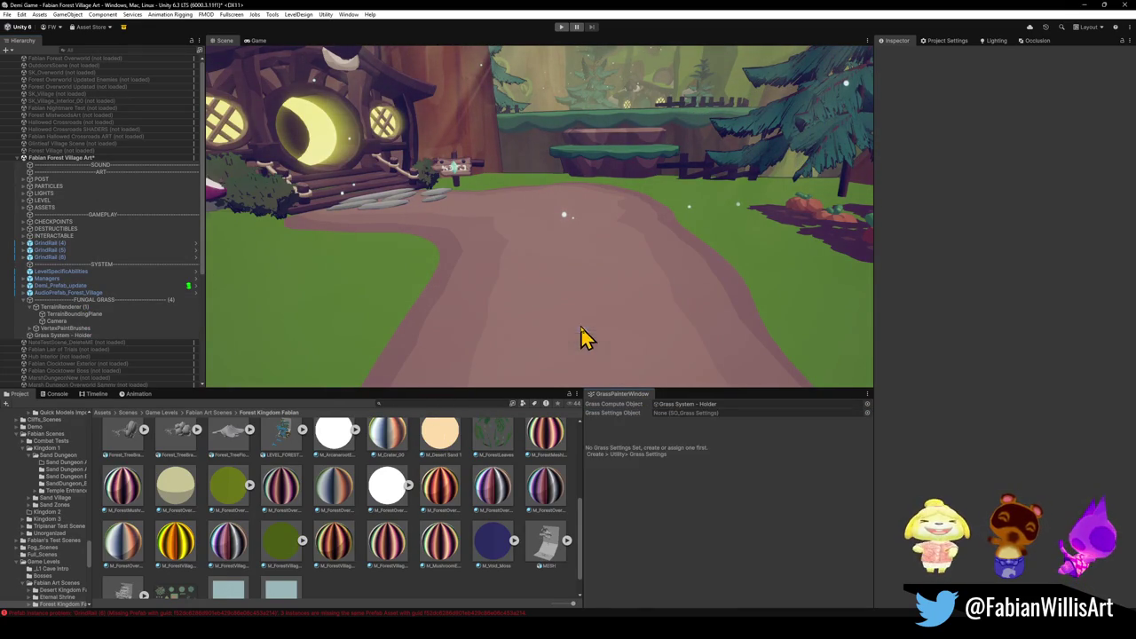
pyautogui.click(71, 337)
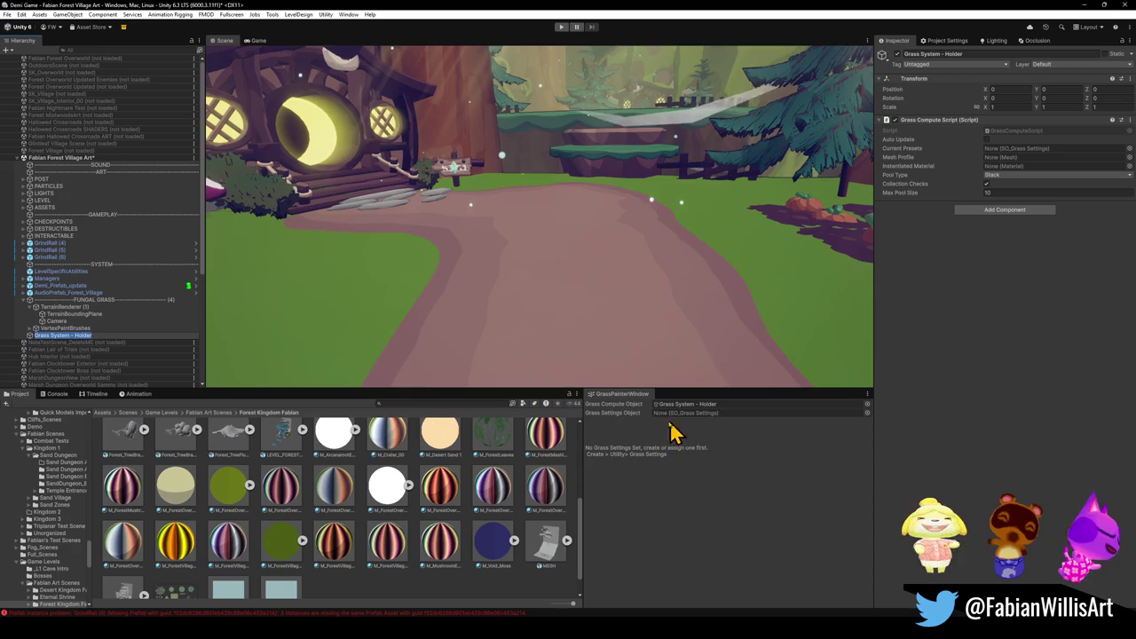
pyautogui.click(869, 413)
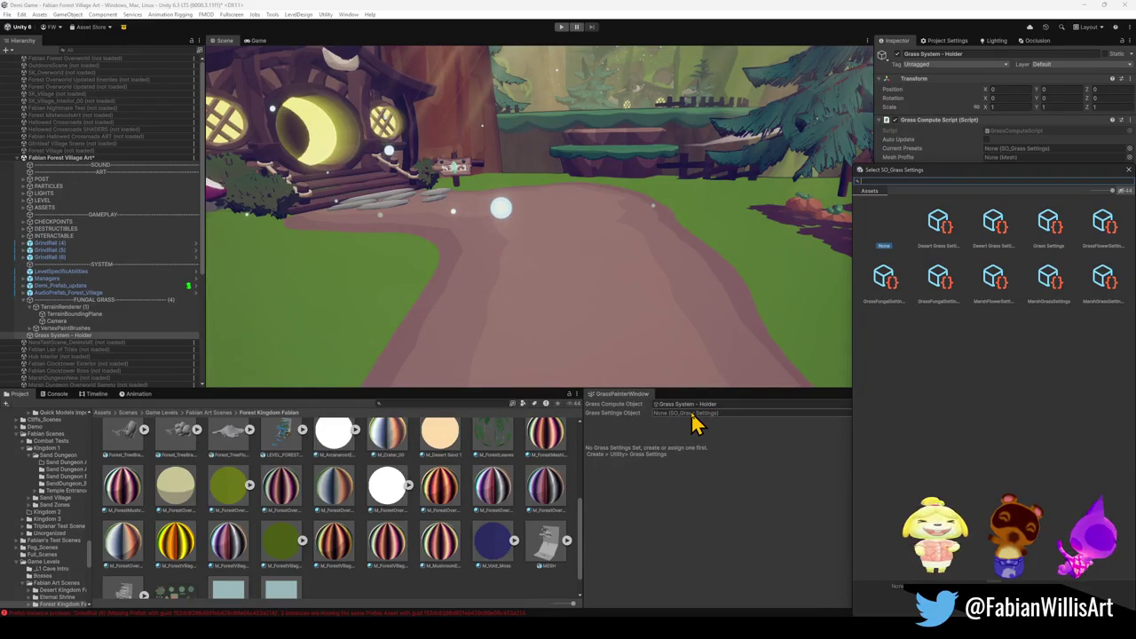
# Choose GrassFungalSettings as the grass settings, then duplicate that asset with Ctrl+D.
pyautogui.click(715, 442)
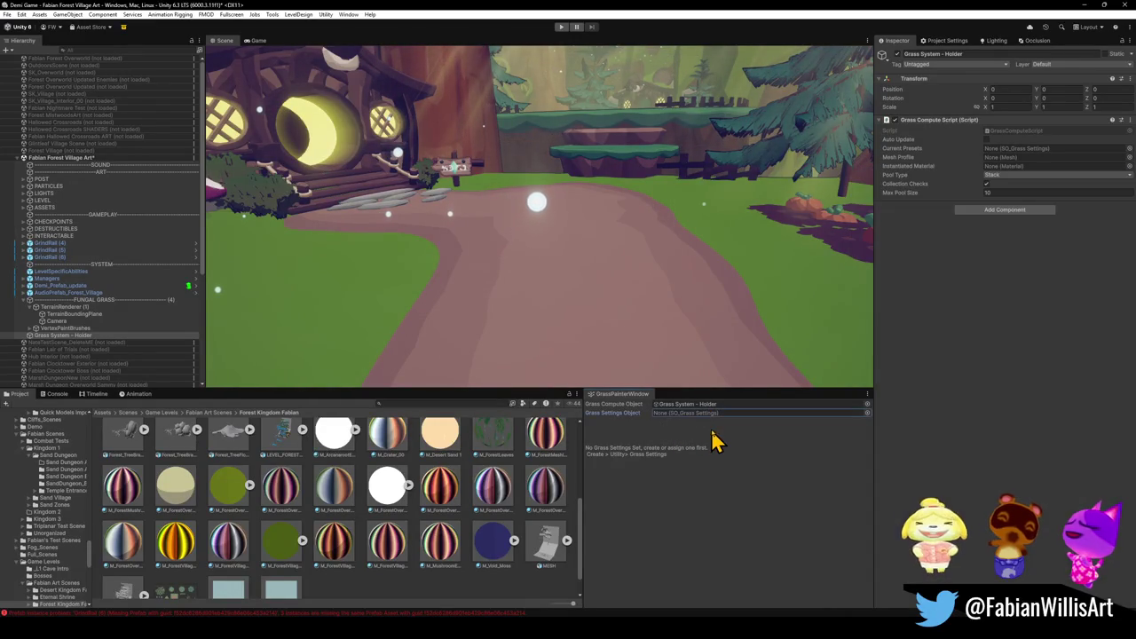
pyautogui.click(868, 415)
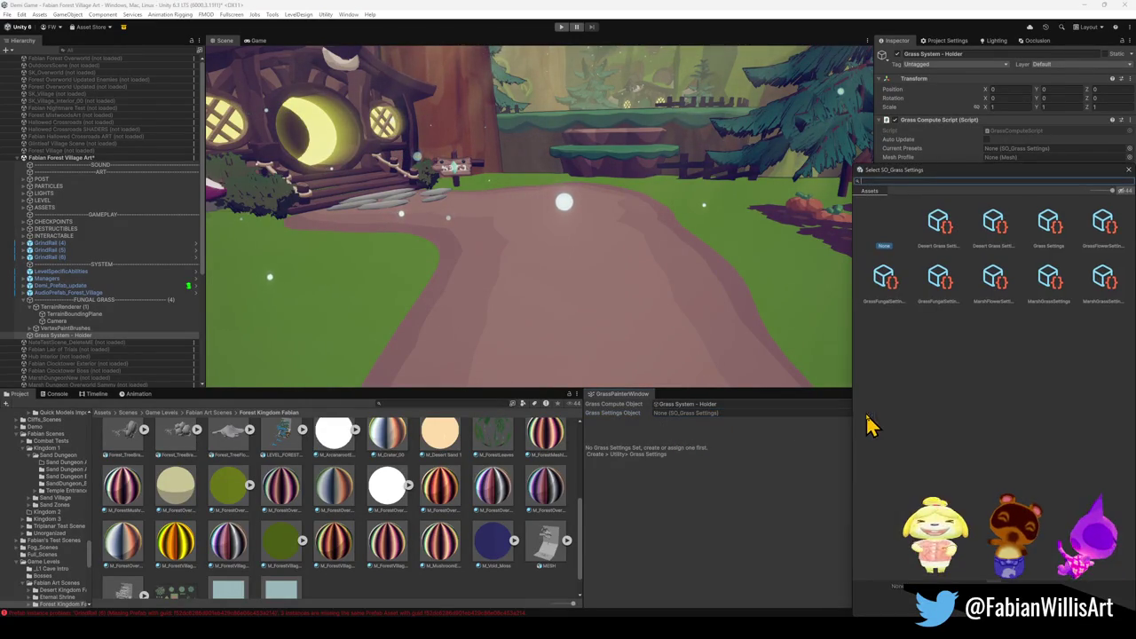
pyautogui.click(885, 278)
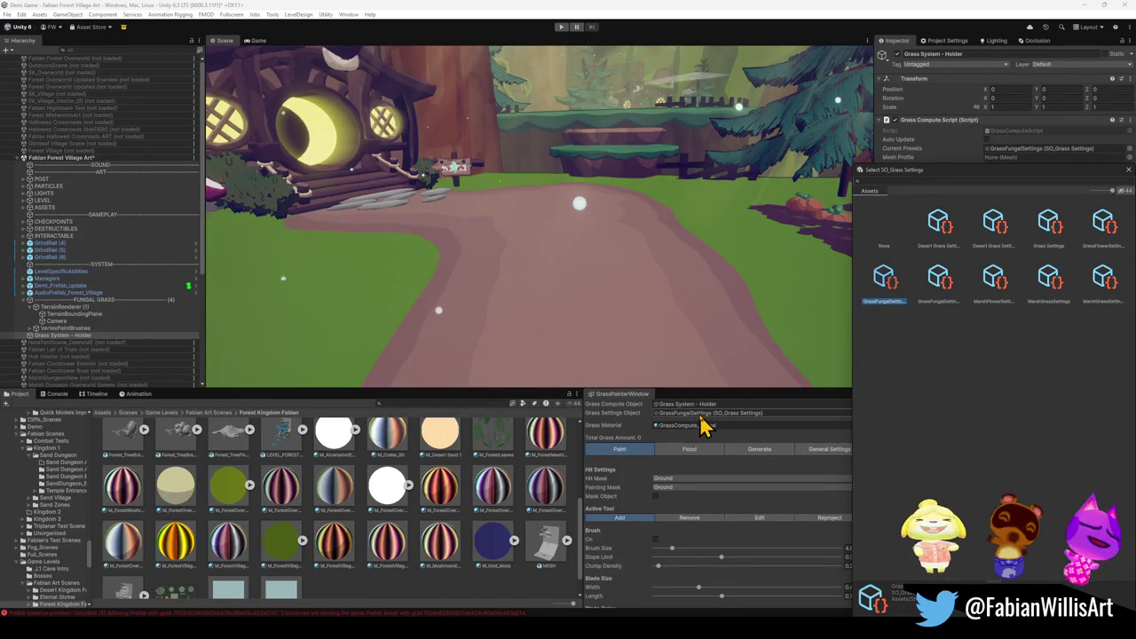
pyautogui.click(704, 416)
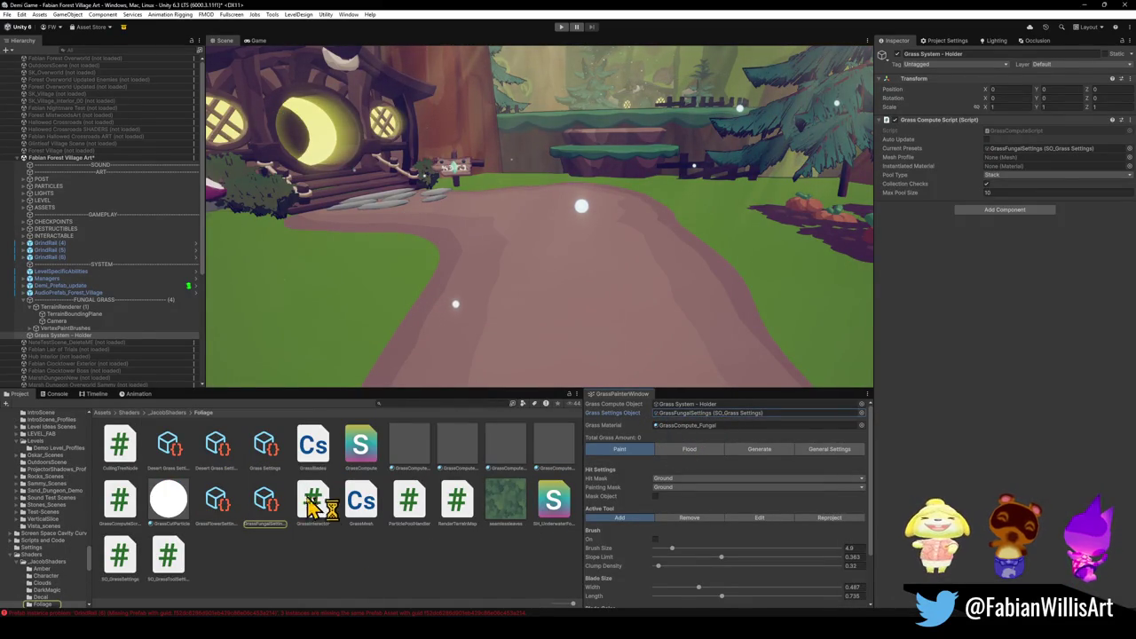
pyautogui.click(275, 511)
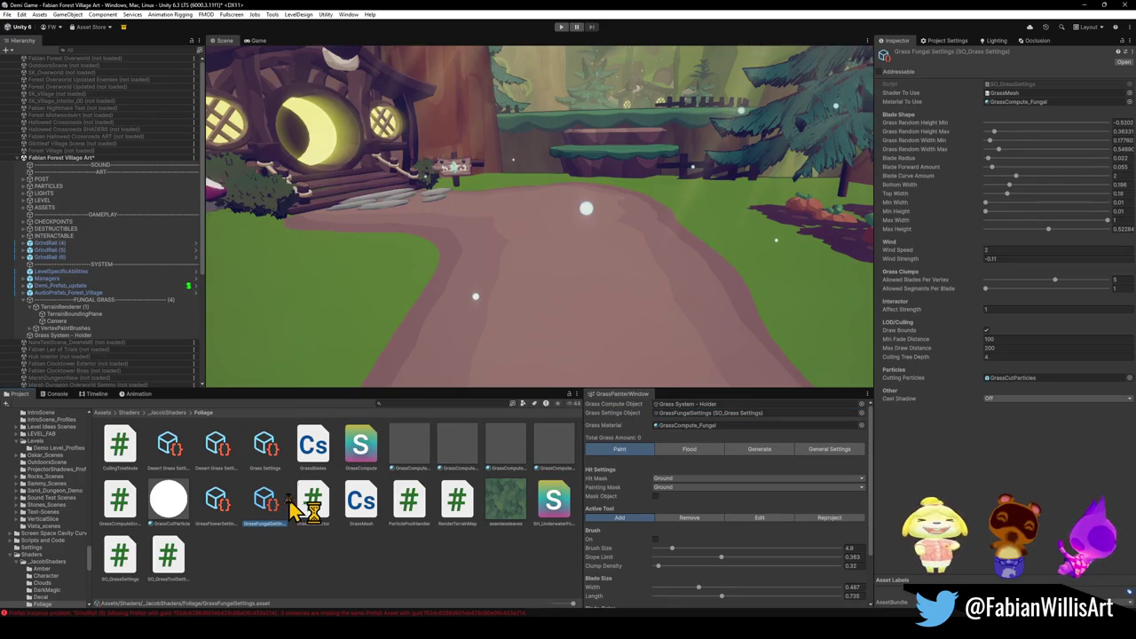
pyautogui.hotkey('ctrl', 'd')
pyautogui.moveTo(324, 537)
pyautogui.mouseDown()
pyautogui.moveTo(317, 502)
pyautogui.moveTo(363, 502)
pyautogui.moveTo(715, 426)
pyautogui.moveTo(716, 411)
pyautogui.mouseUp()
# Rename the duplicate to ForestVillageGrassFungalSettings 1 and apply it to the Grass System - Holder.
pyautogui.click(311, 530)
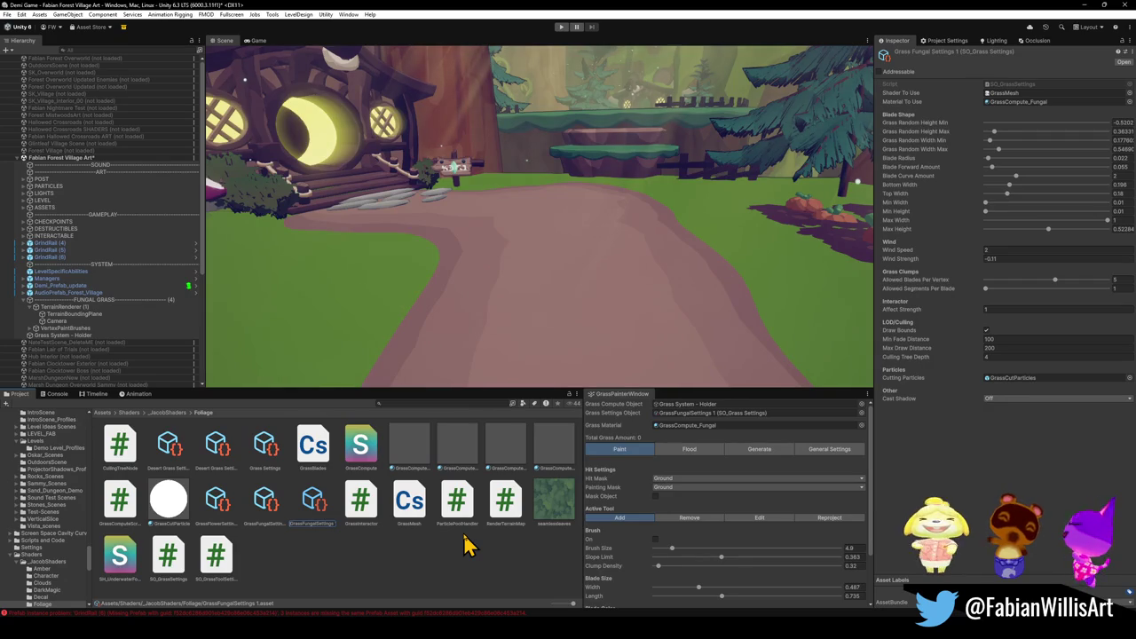
pyautogui.write('ForestGrassSettings')
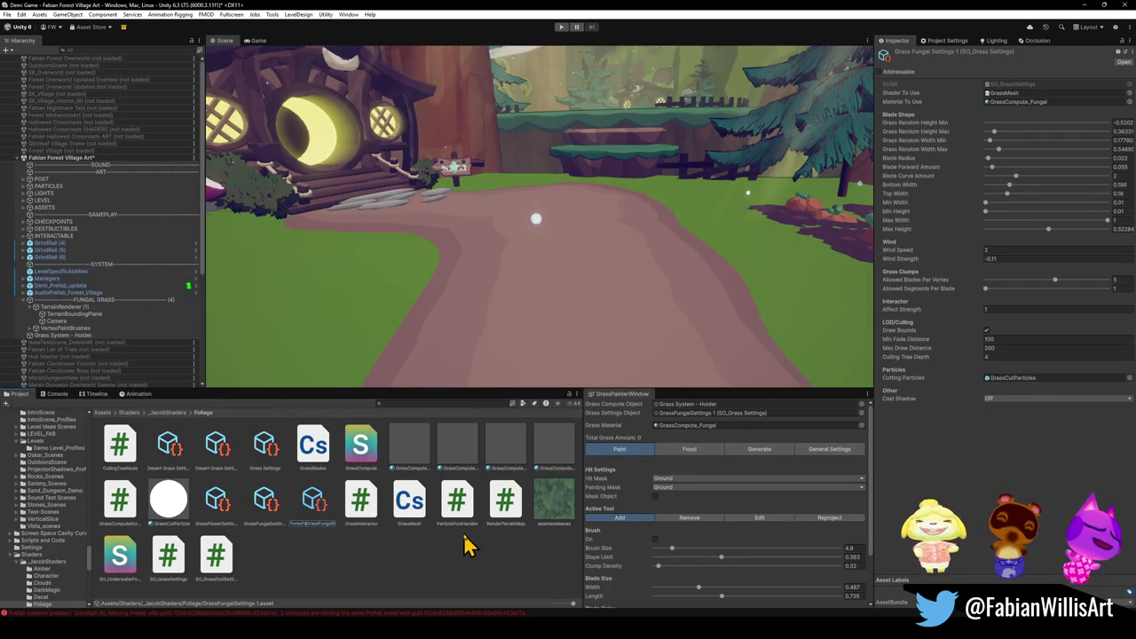
pyautogui.press('Return')
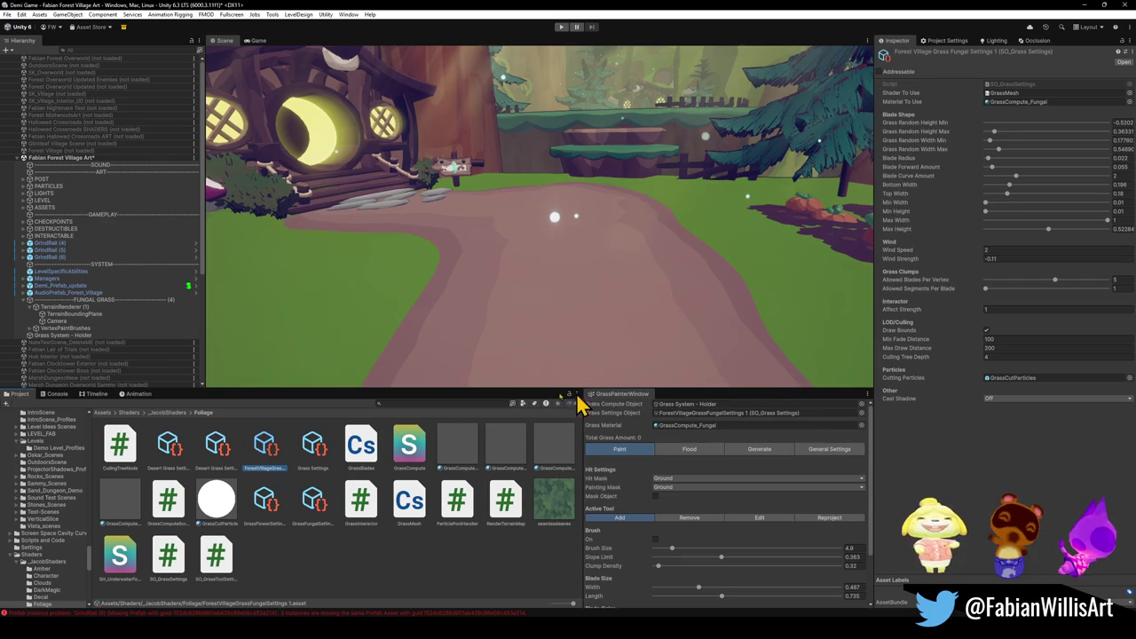
pyautogui.moveTo(79, 335)
pyautogui.mouseDown()
pyautogui.moveTo(82, 346)
pyautogui.moveTo(46, 327)
pyautogui.moveTo(76, 343)
pyautogui.moveTo(61, 353)
pyautogui.moveTo(33, 336)
pyautogui.moveTo(30, 317)
pyautogui.moveTo(50, 335)
pyautogui.mouseUp()
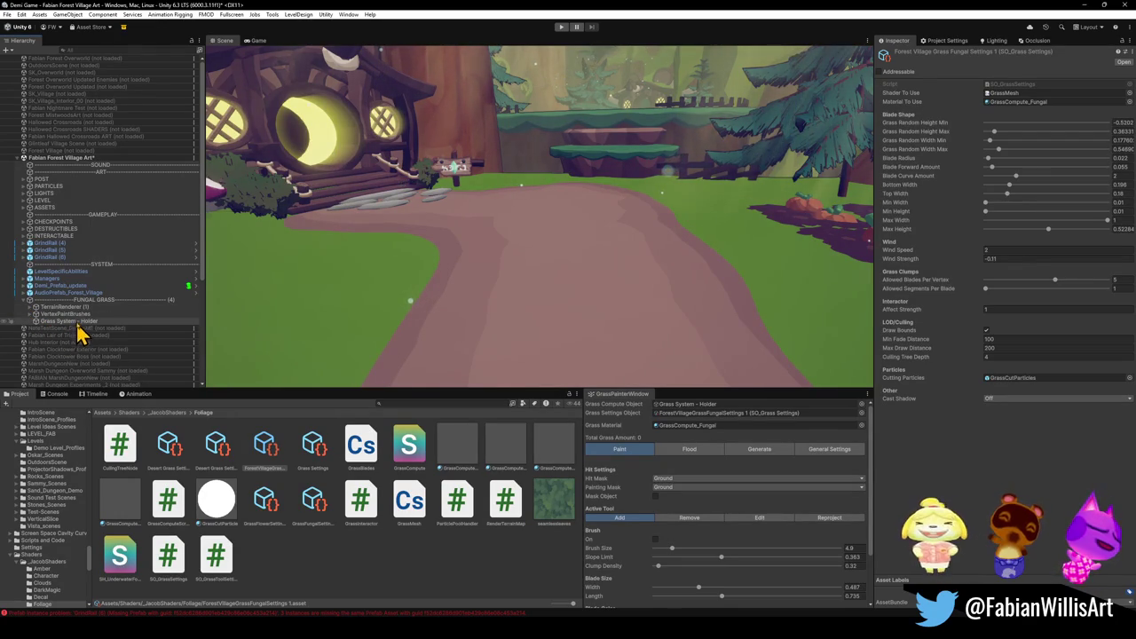
pyautogui.click(77, 322)
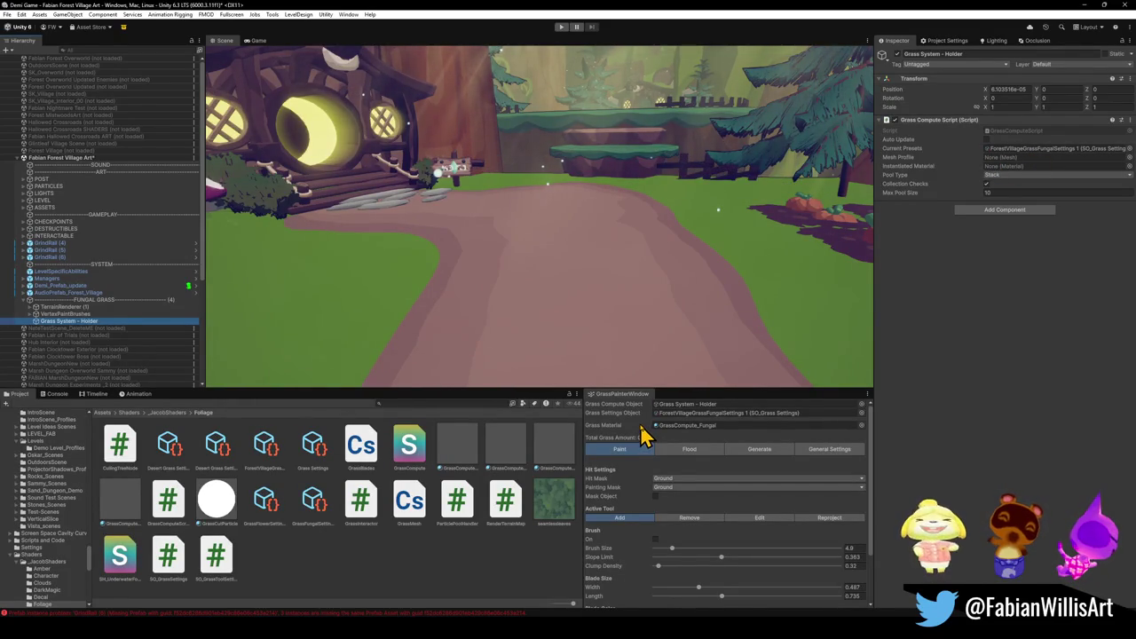
pyautogui.click(1130, 158)
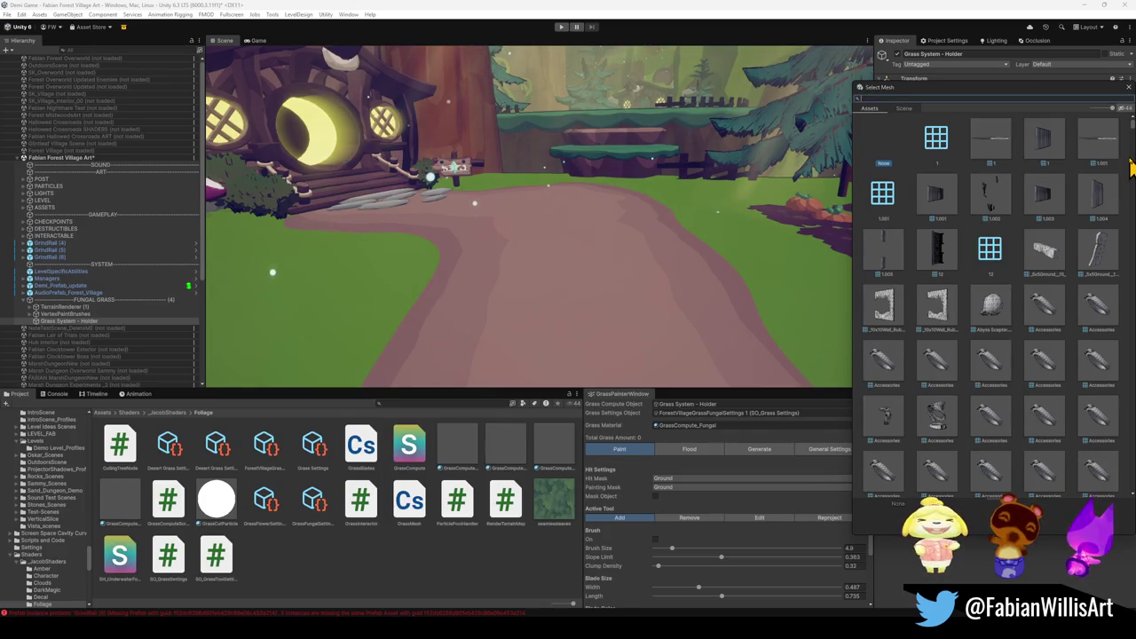
# Dismiss the mesh picker and inspect both Grass System - Holder objects in FUNGAL GRASS.
pyautogui.click(267, 513)
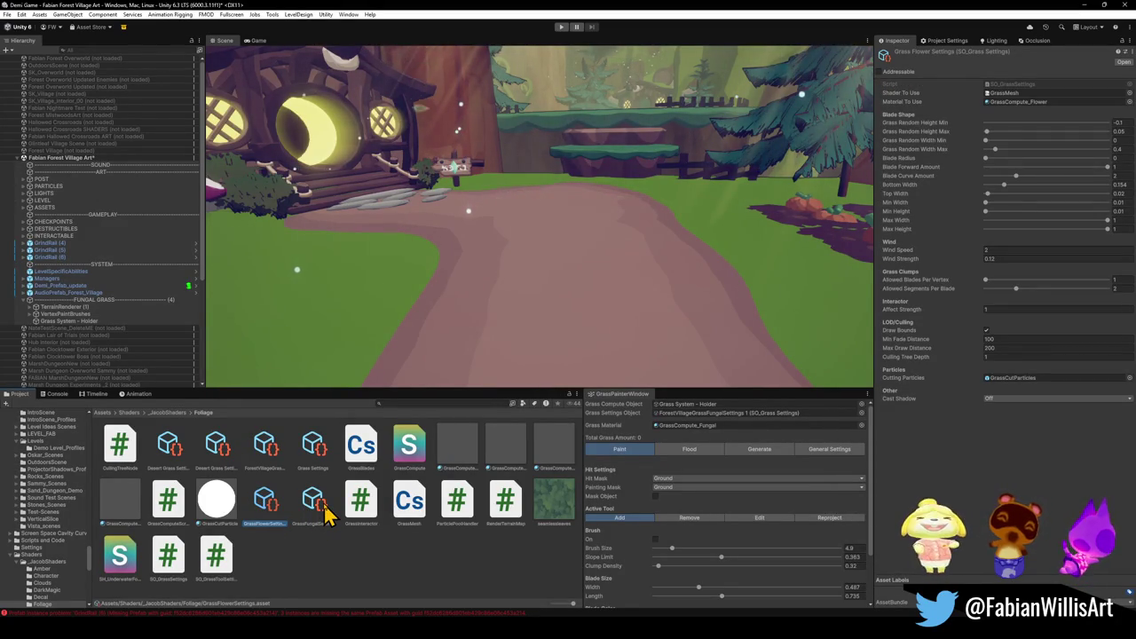
pyautogui.click(85, 322)
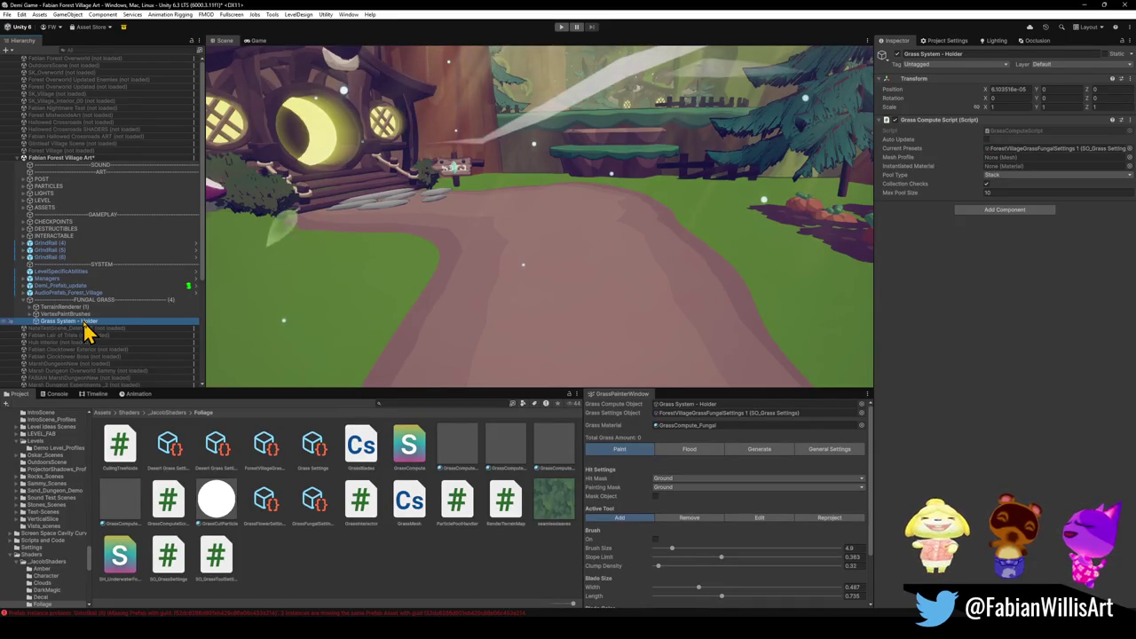
pyautogui.click(86, 328)
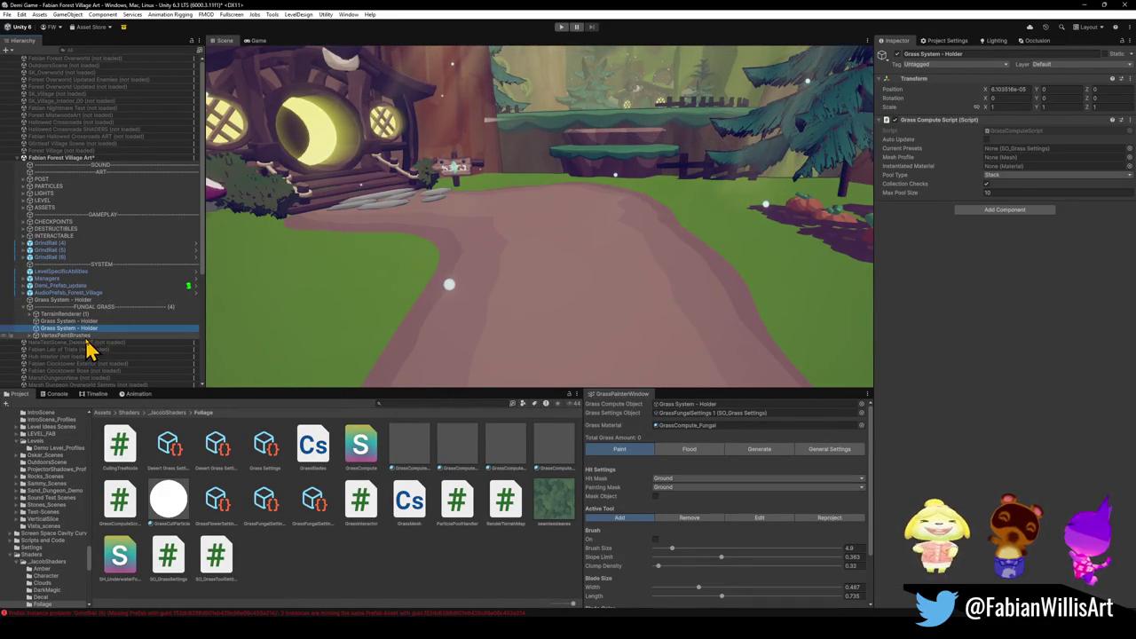
pyautogui.click(88, 322)
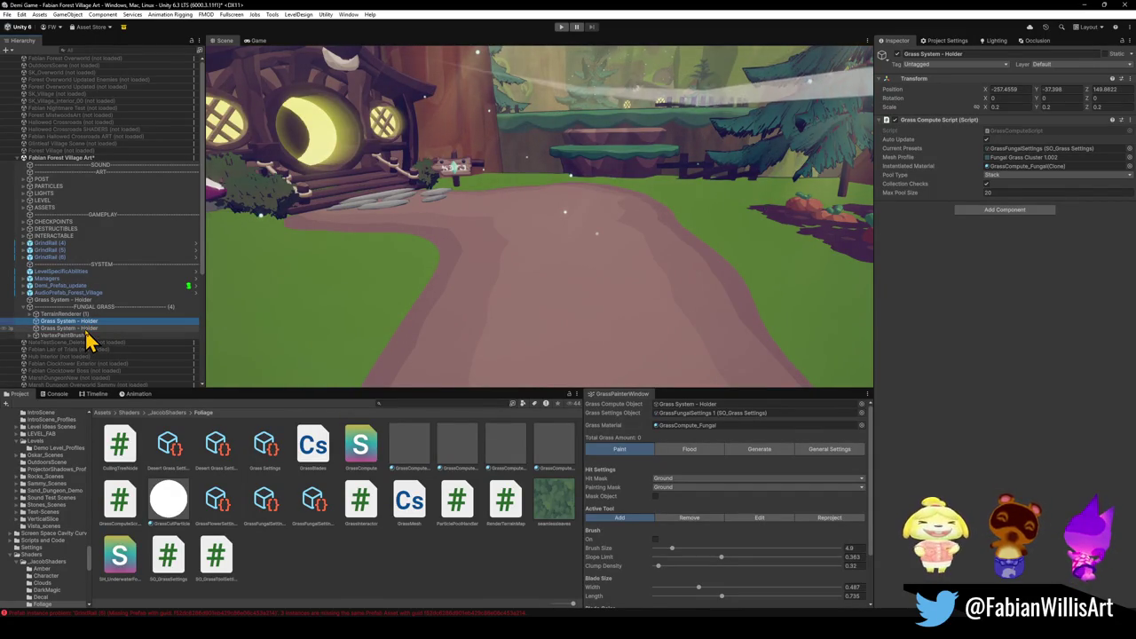
pyautogui.click(77, 328)
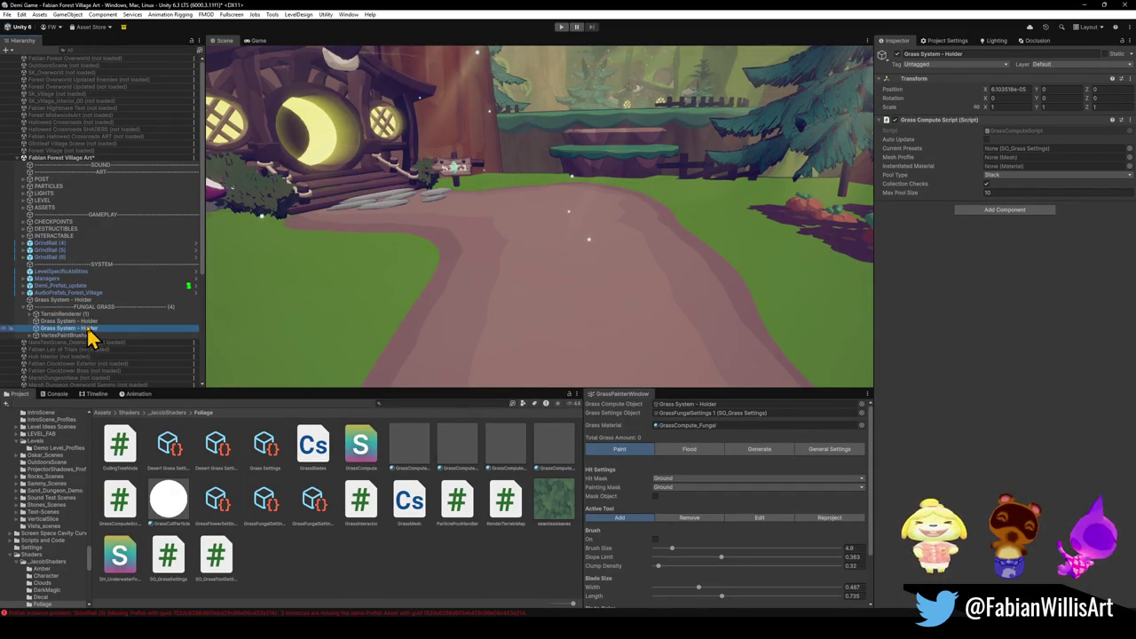
pyautogui.click(93, 324)
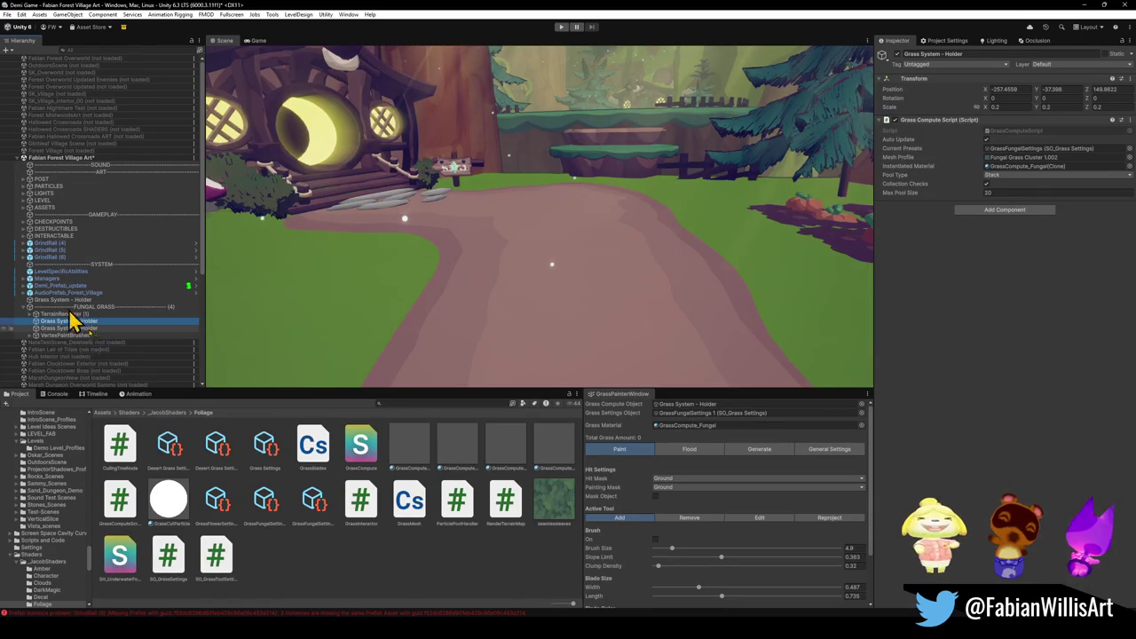
pyautogui.click(93, 329)
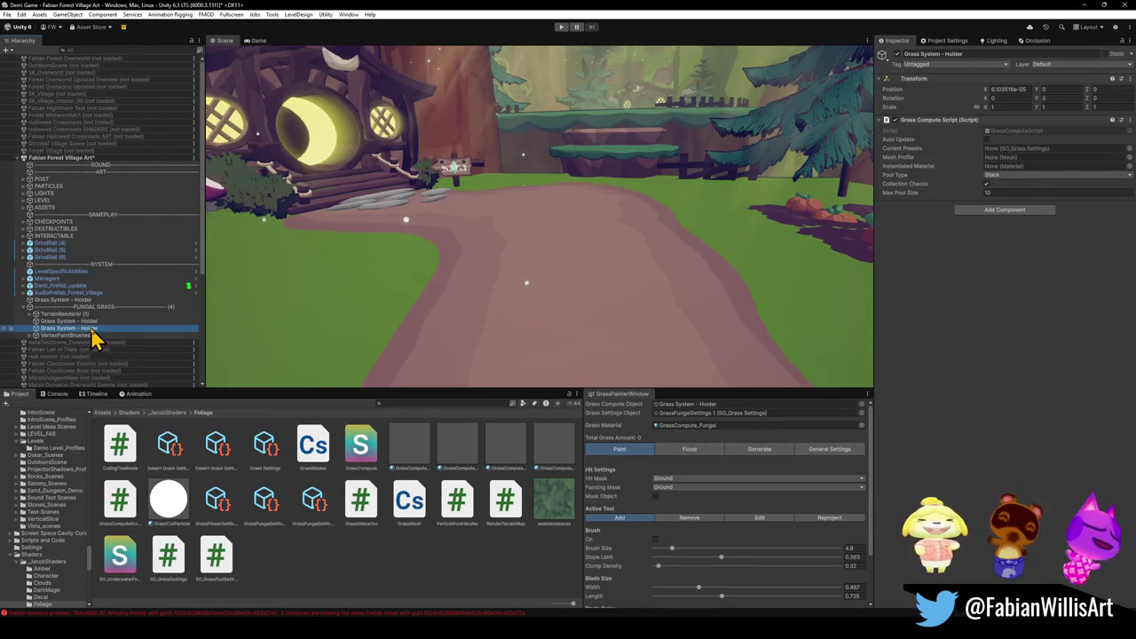
# Search 'grass cluster' in the Mesh Profile picker and assign Fungal Grass Cluster 1.002.
pyautogui.click(1128, 157)
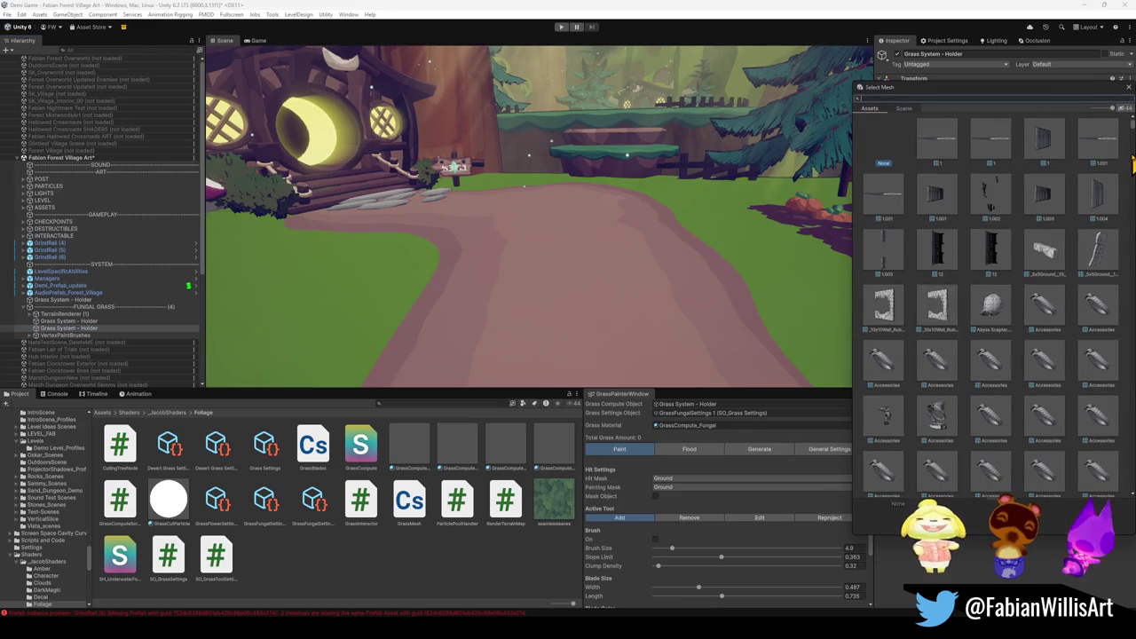
pyautogui.write('grasscluster')
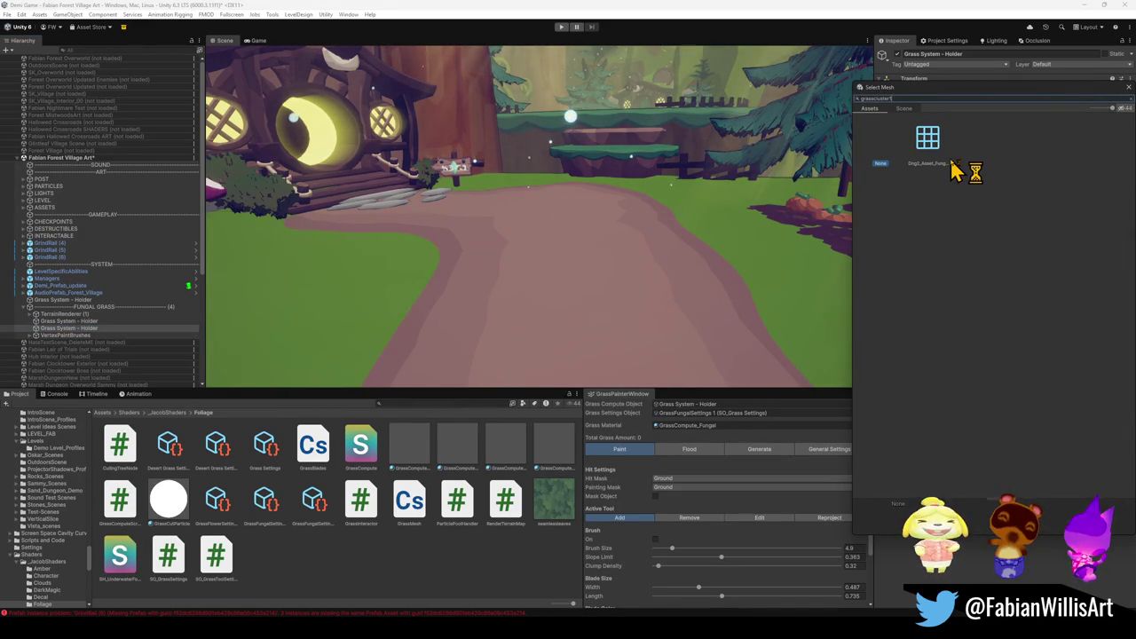
pyautogui.click(931, 142)
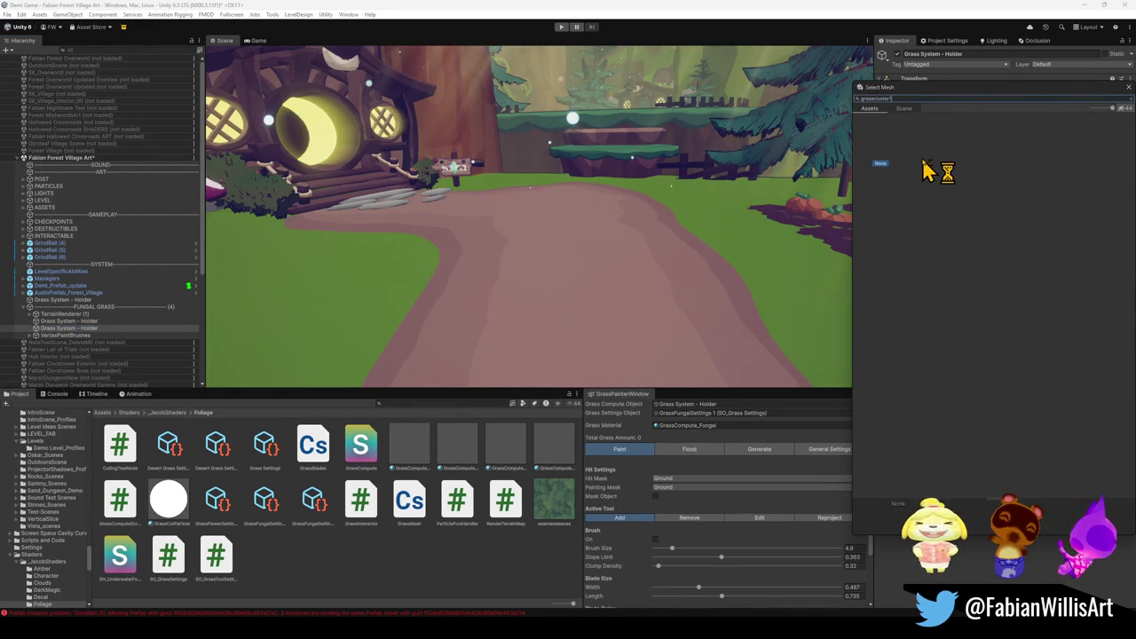
pyautogui.press('BackSpace')
pyautogui.press('BackSpace')
pyautogui.press('BackSpace')
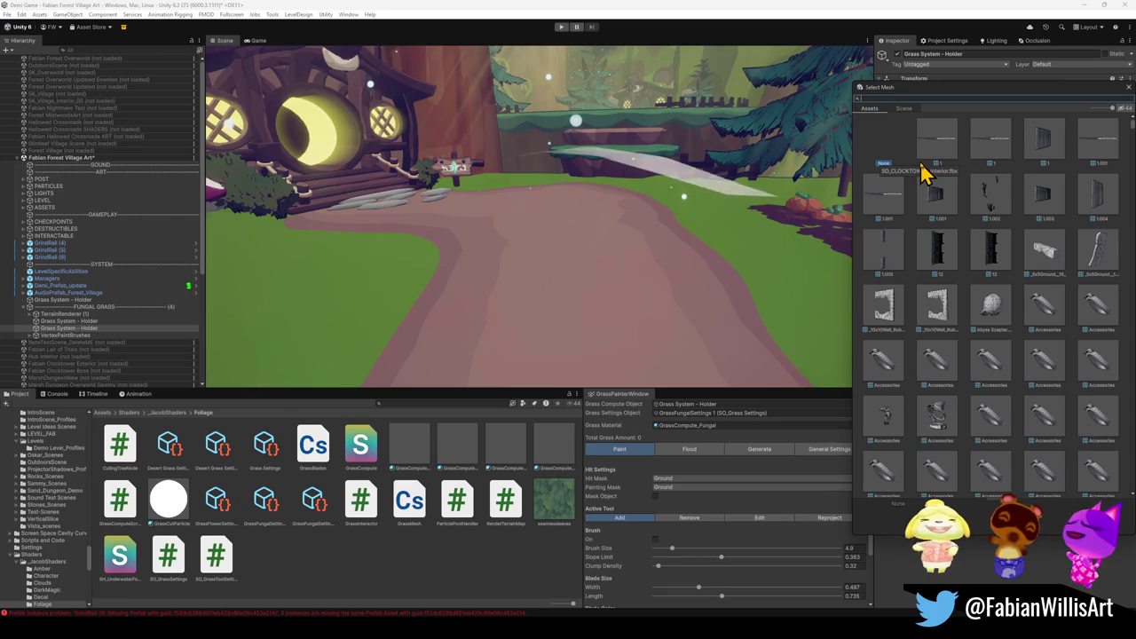
pyautogui.write('grass')
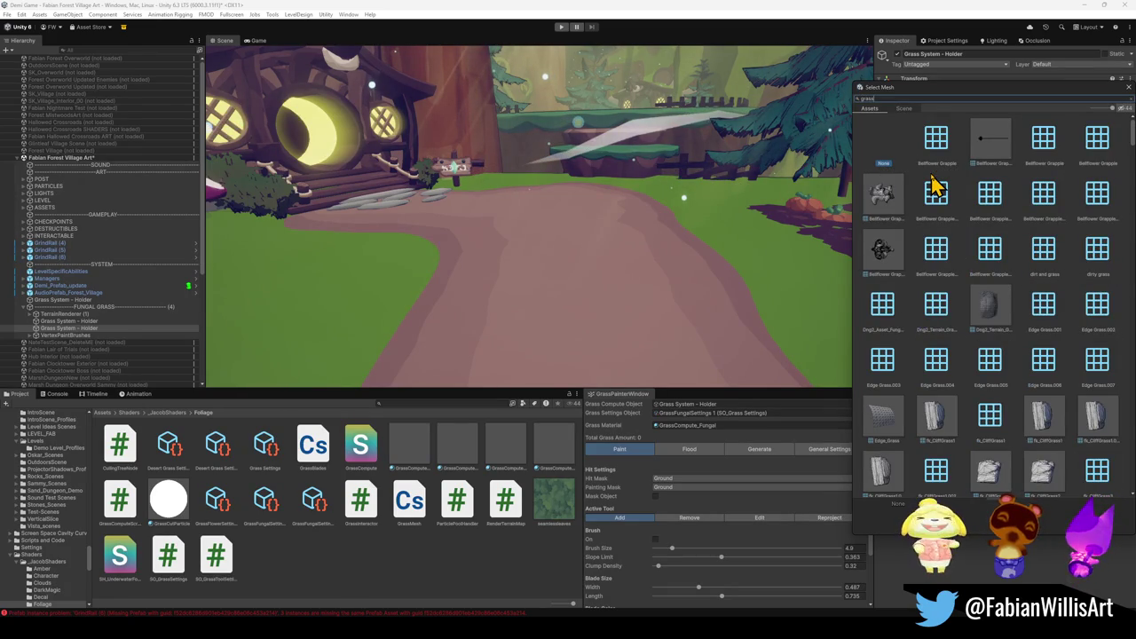
pyautogui.write(' cluster')
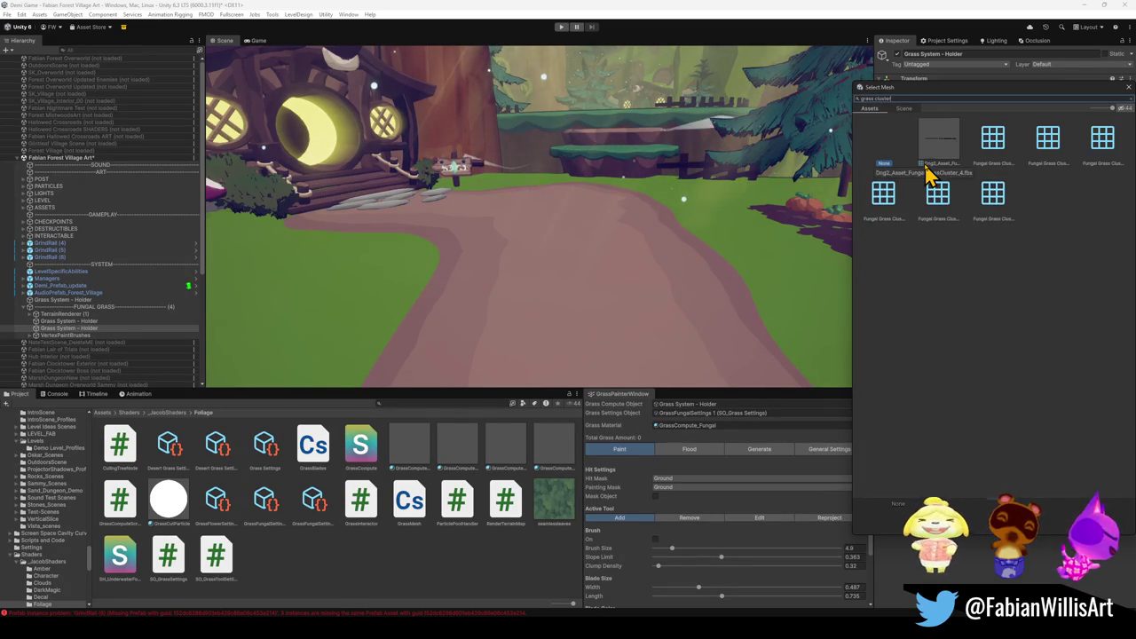
pyautogui.write(' 5.')
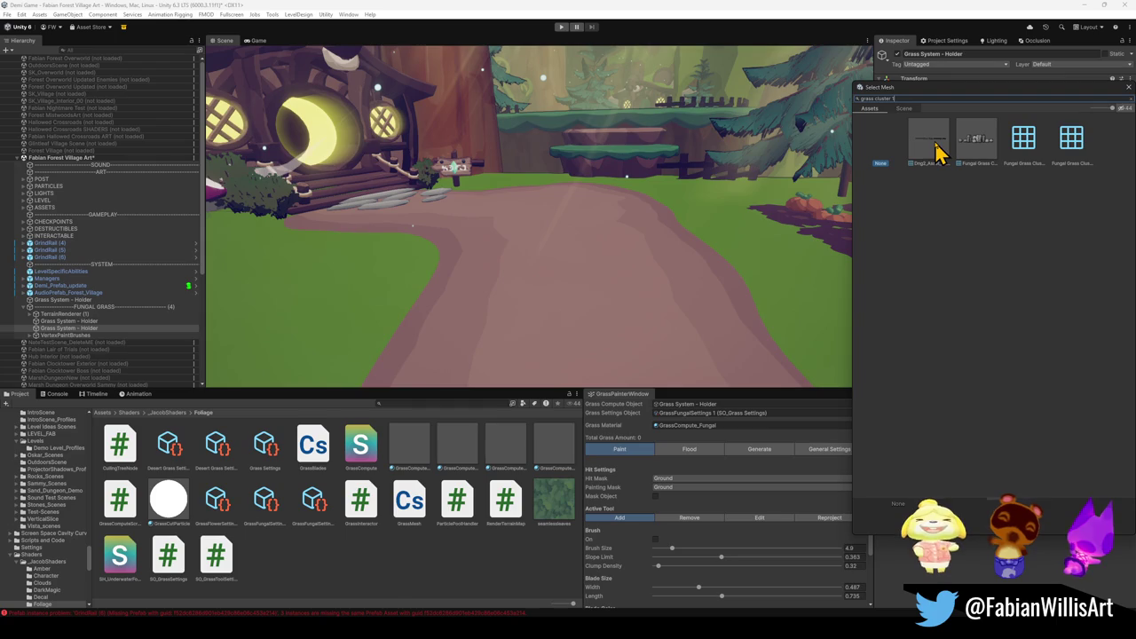
pyautogui.write('002')
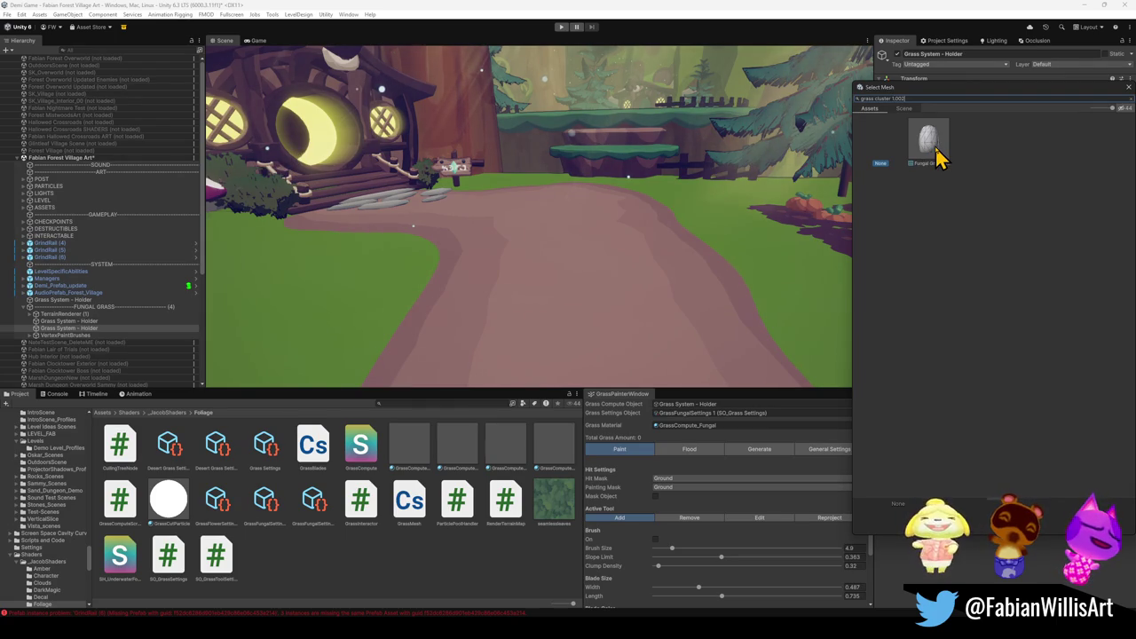
pyautogui.doubleClick(938, 139)
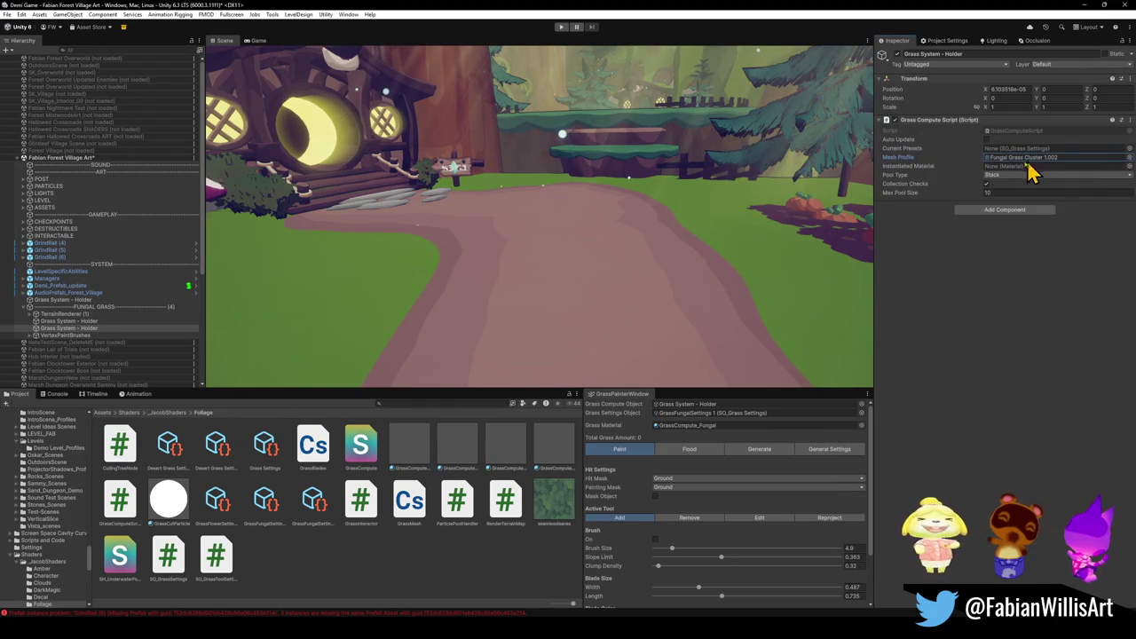
# Compare the two Grass System - Holder objects and set Max Pool Size to 20.
pyautogui.click(89, 322)
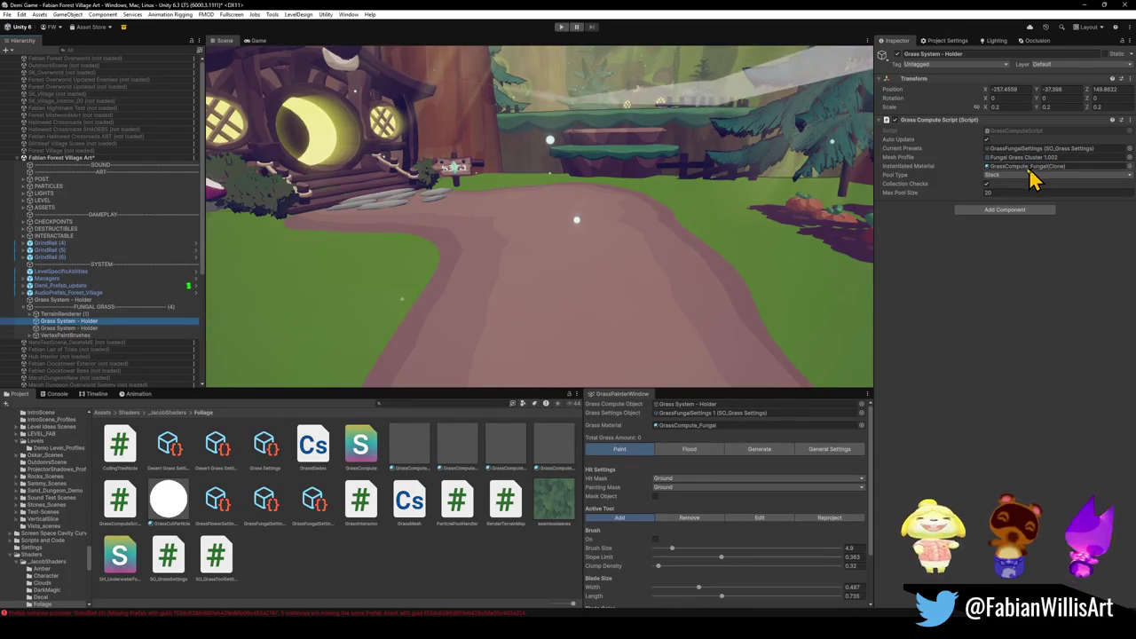
pyautogui.click(94, 329)
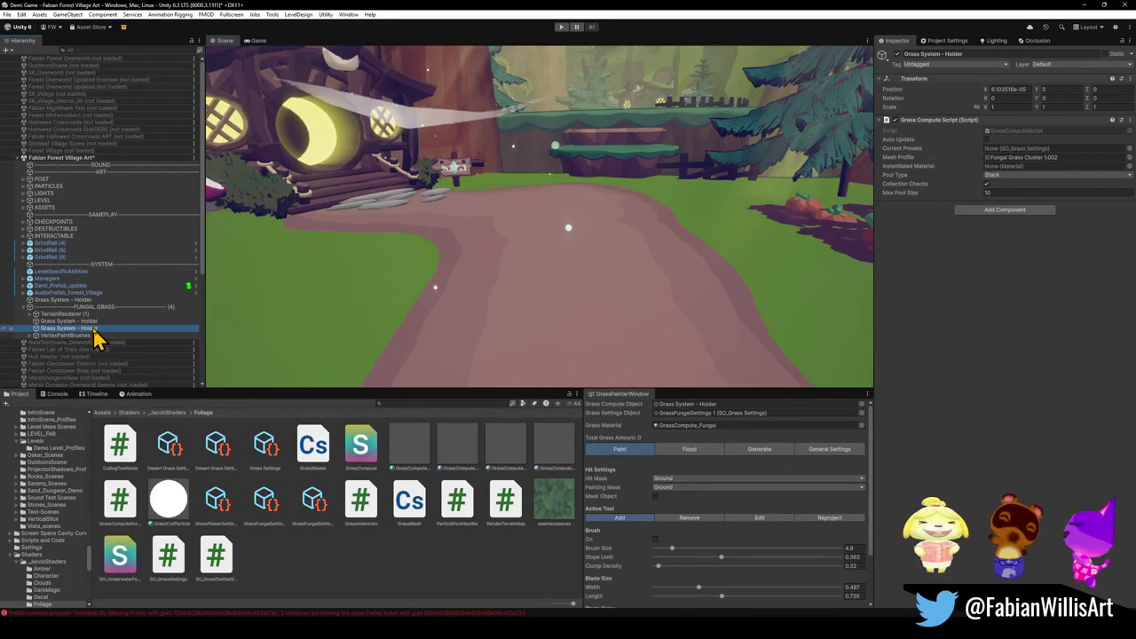
pyautogui.click(93, 322)
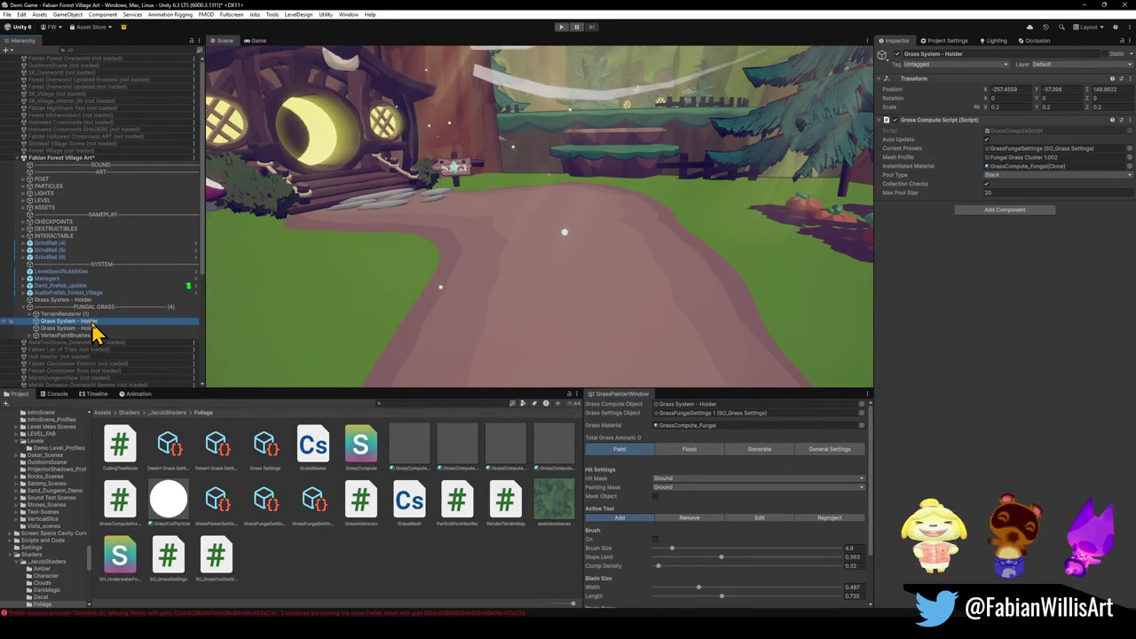
pyautogui.click(91, 330)
pyautogui.click(991, 193)
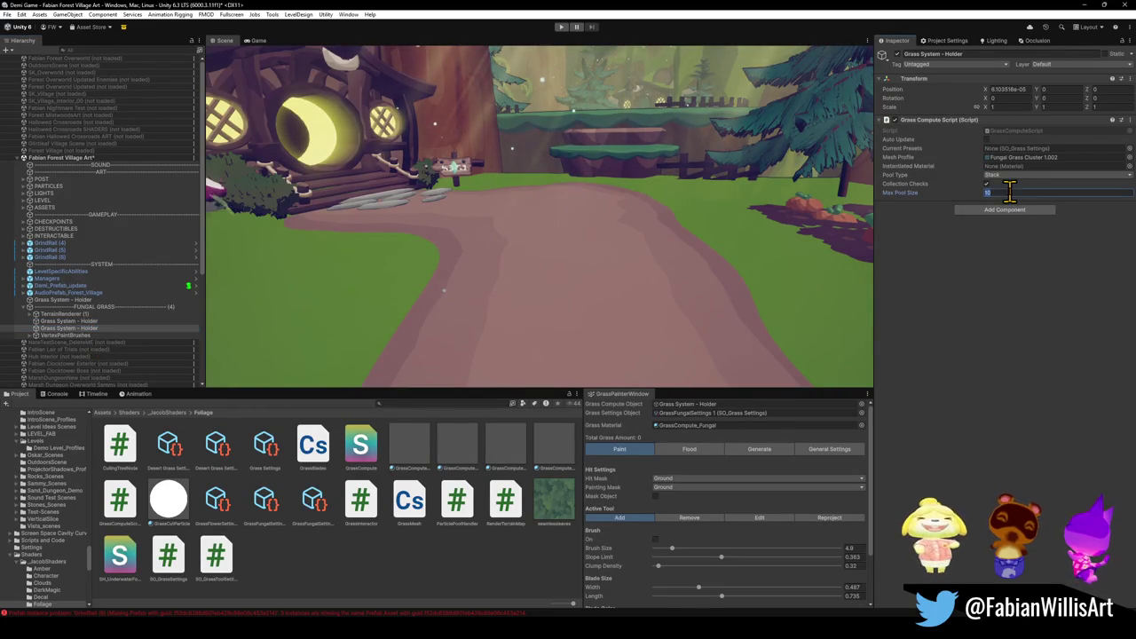
pyautogui.write('20')
pyautogui.press('Return')
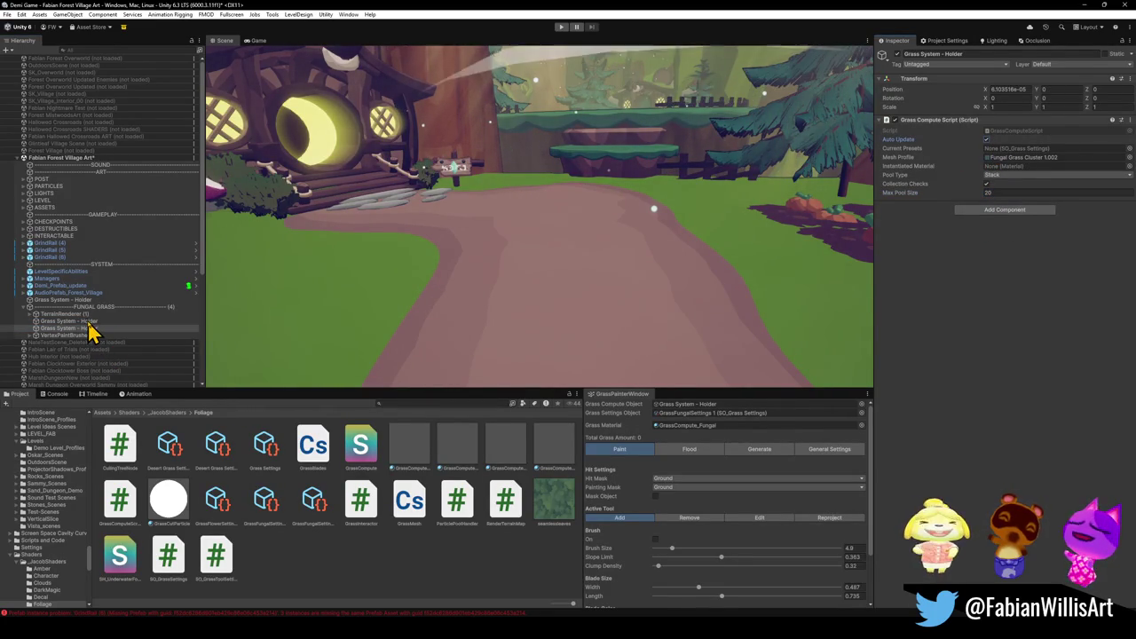
# Delete the duplicate holder and drag the remaining one onto the Grass Settings field.
pyautogui.click(89, 322)
pyautogui.press('Delete')
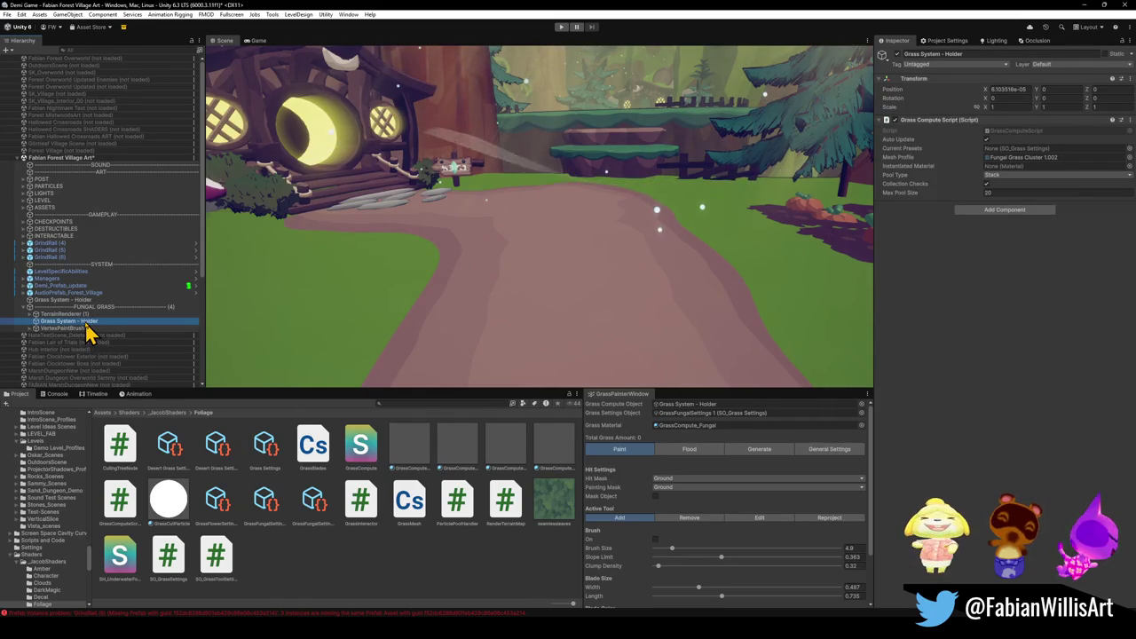
pyautogui.moveTo(86, 327)
pyautogui.mouseDown()
pyautogui.moveTo(723, 416)
pyautogui.moveTo(708, 426)
pyautogui.moveTo(705, 412)
pyautogui.moveTo(709, 422)
pyautogui.mouseUp()
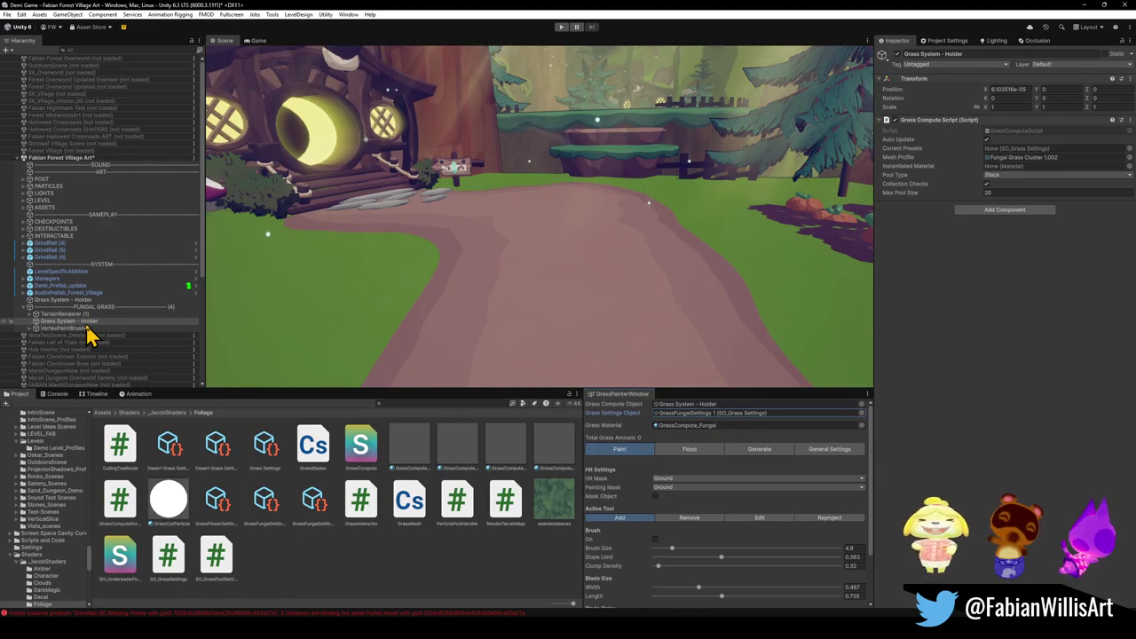
# Assign ForestVillageGrassFungalSettings 1 to the Grass System - Holder's Current Presets, matching the Grass Painter.
pyautogui.click(85, 324)
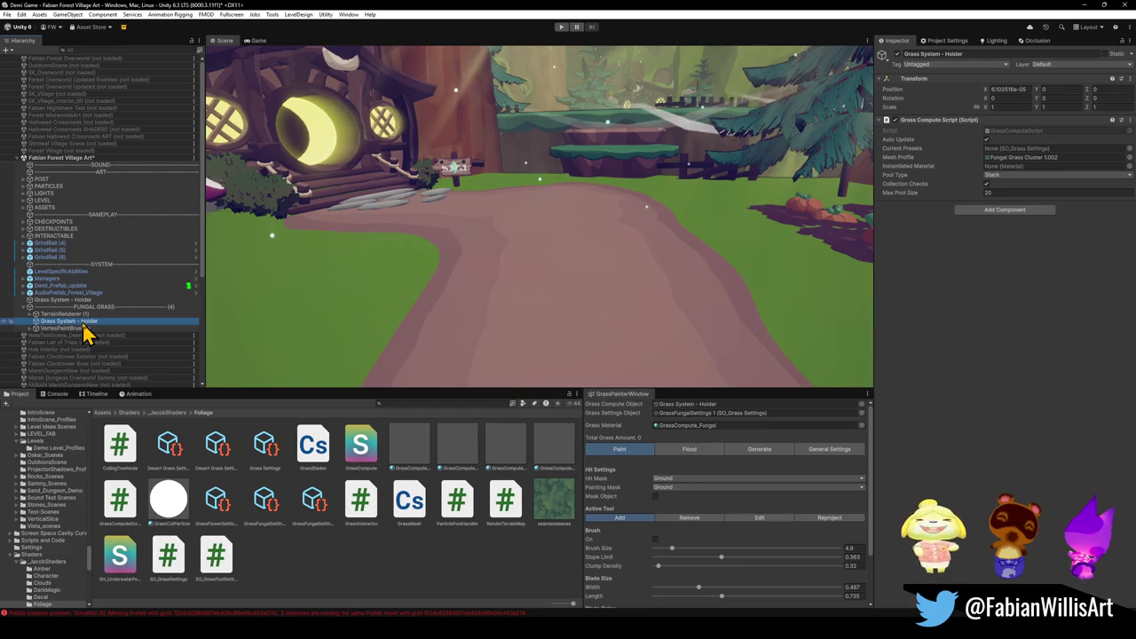
pyautogui.click(621, 474)
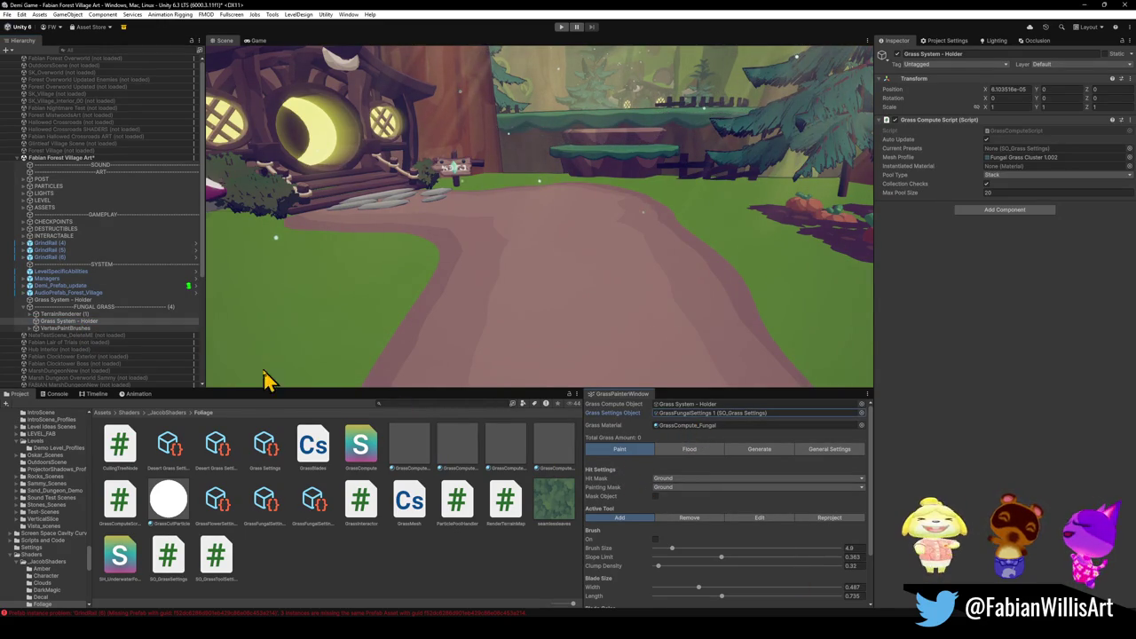
pyautogui.click(79, 324)
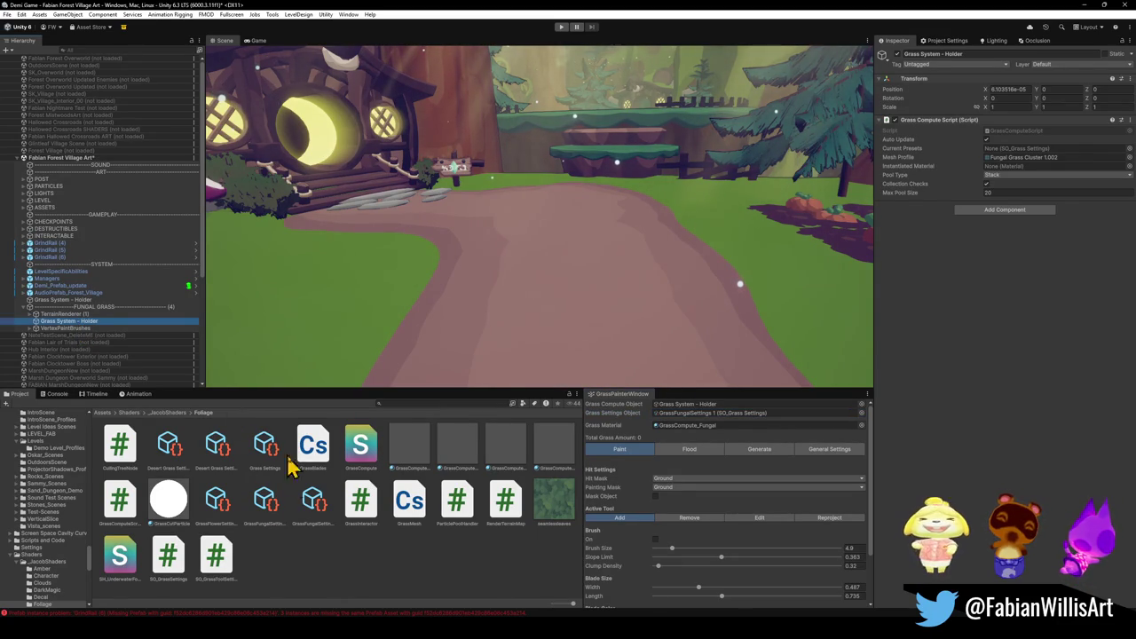
pyautogui.click(313, 502)
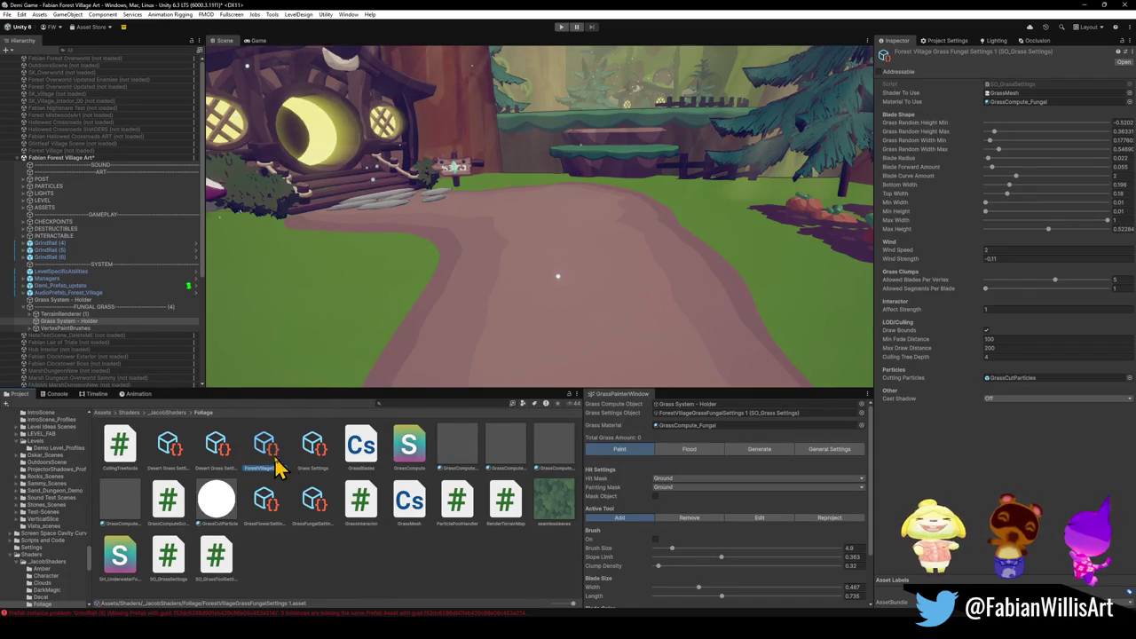
pyautogui.click(67, 321)
pyautogui.moveTo(311, 499)
pyautogui.mouseDown()
pyautogui.moveTo(710, 367)
pyautogui.moveTo(1012, 149)
pyautogui.mouseUp()
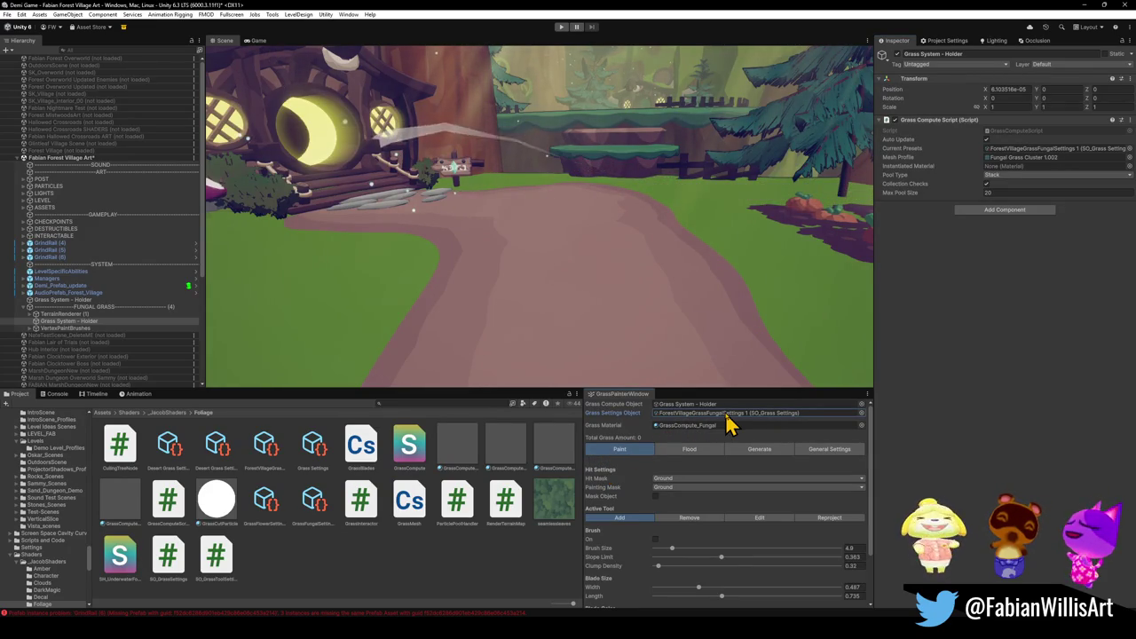
pyautogui.click(329, 346)
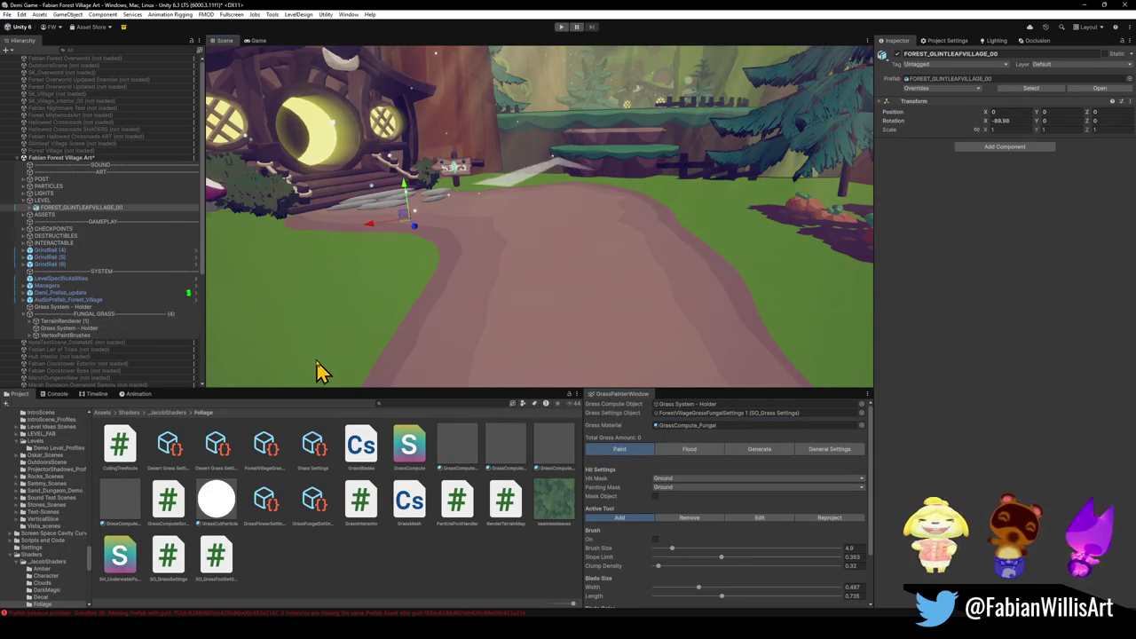
# Orbit around the village ground and tree logs, then minimize the Unity editor to reveal Unity Hub.
pyautogui.moveTo(520, 299)
pyautogui.mouseDown()
pyautogui.moveTo(427, 266)
pyautogui.moveTo(436, 312)
pyautogui.moveTo(490, 325)
pyautogui.moveTo(480, 300)
pyautogui.moveTo(541, 292)
pyautogui.mouseUp()
pyautogui.click(489, 325)
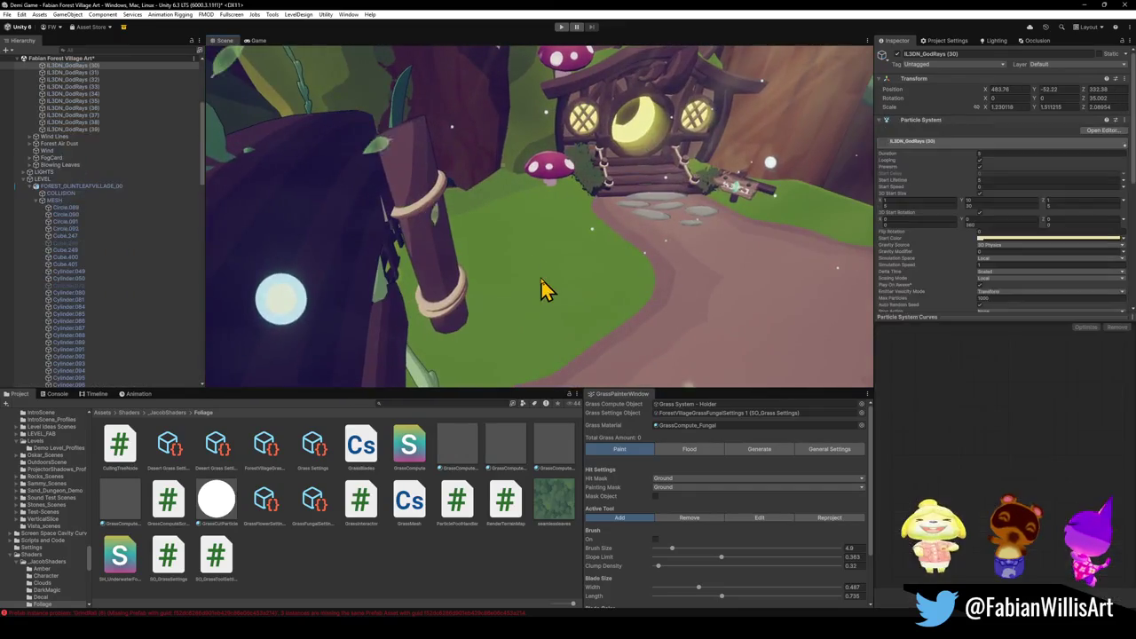
pyautogui.click(554, 291)
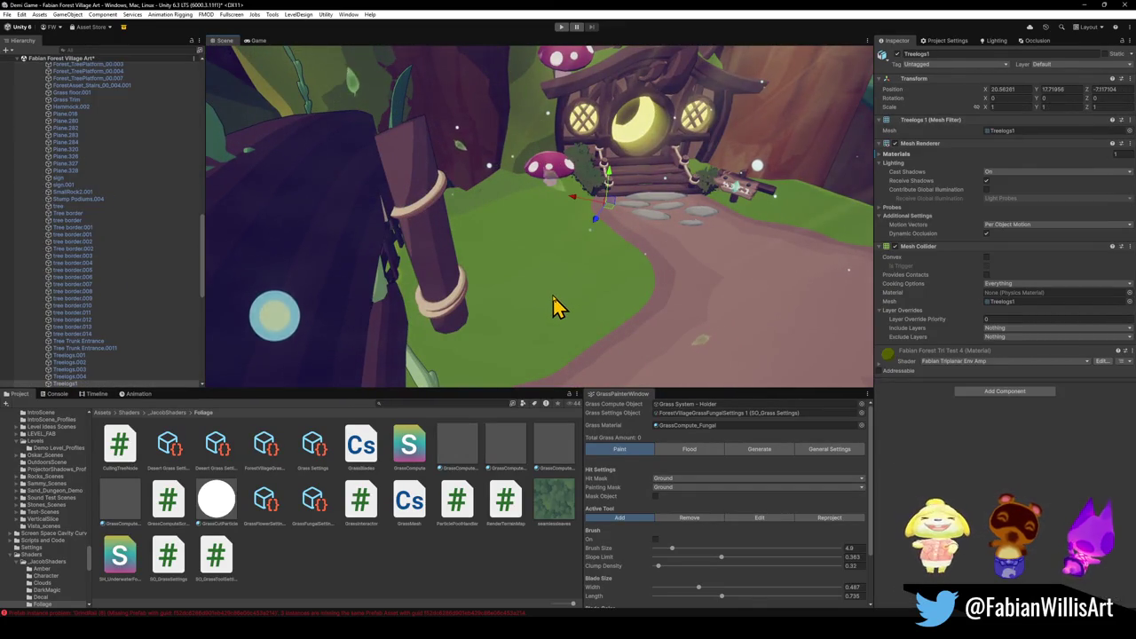
pyautogui.moveTo(583, 319)
pyautogui.mouseDown()
pyautogui.moveTo(545, 293)
pyautogui.moveTo(662, 322)
pyautogui.moveTo(737, 293)
pyautogui.mouseUp()
pyautogui.click(1085, 8)
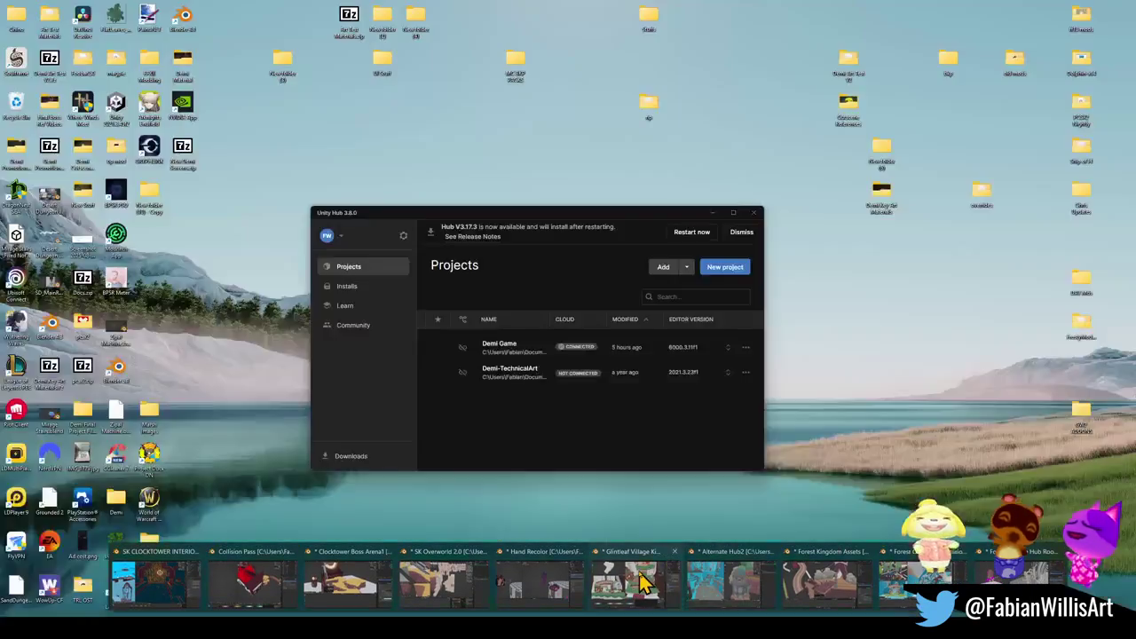
# In the Glintleaf Village Kit3 Blender file, inspect the ground plane's faces in Edit Mode.
pyautogui.click(724, 590)
pyautogui.scroll(5, 555, 298)
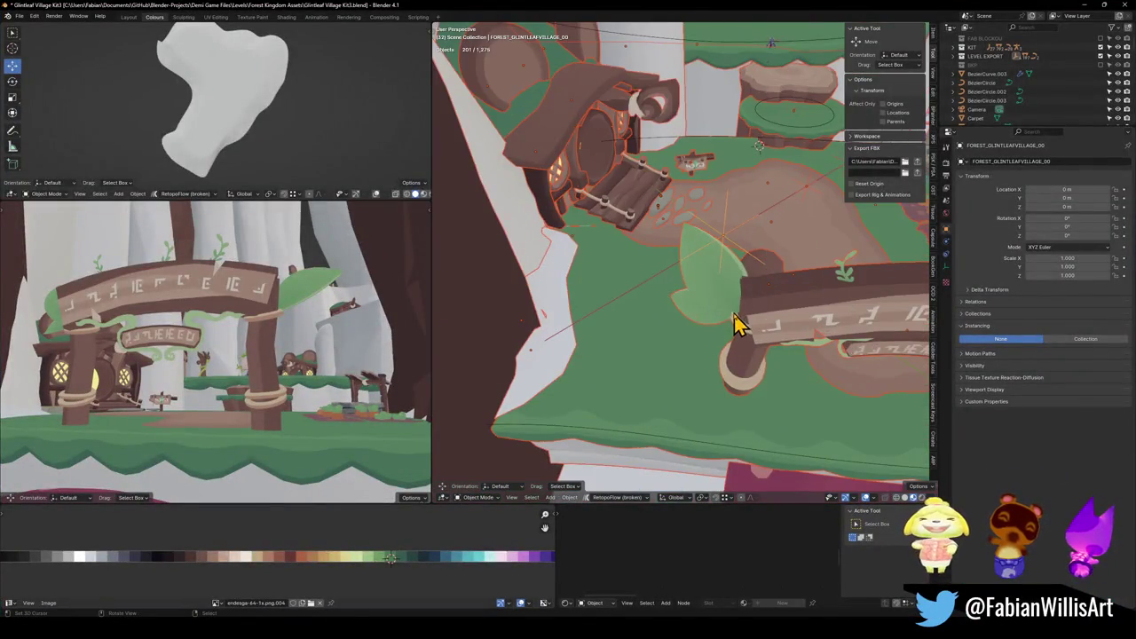
pyautogui.click(655, 380)
pyautogui.press('Tab')
pyautogui.press('l')
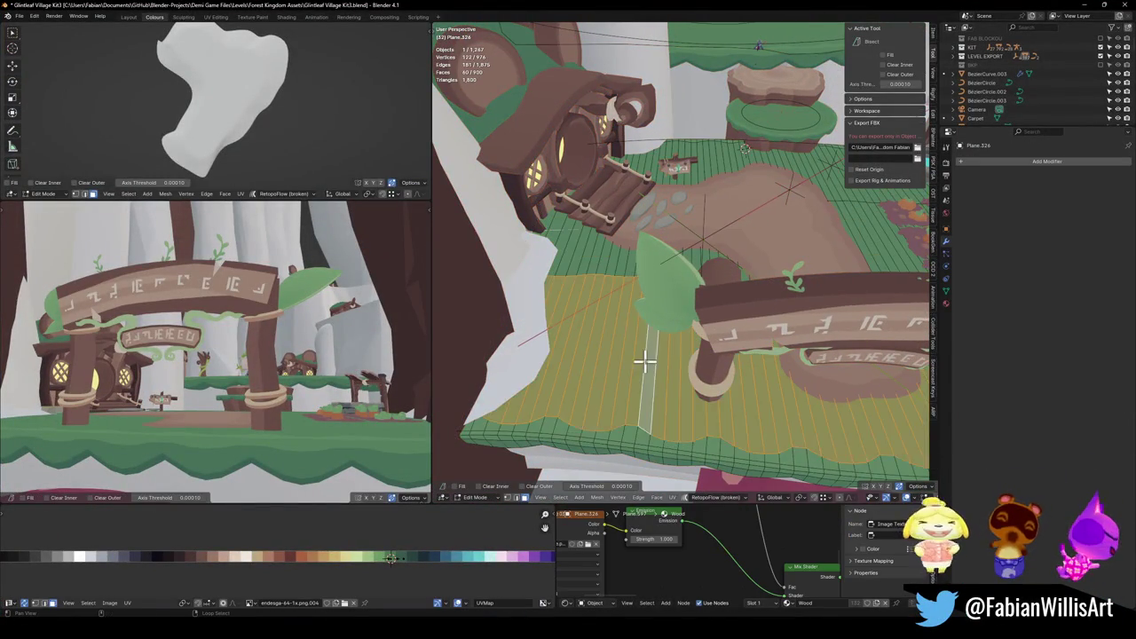
pyautogui.moveTo(646, 165)
pyautogui.mouseDown()
pyautogui.moveTo(660, 254)
pyautogui.moveTo(604, 275)
pyautogui.mouseUp()
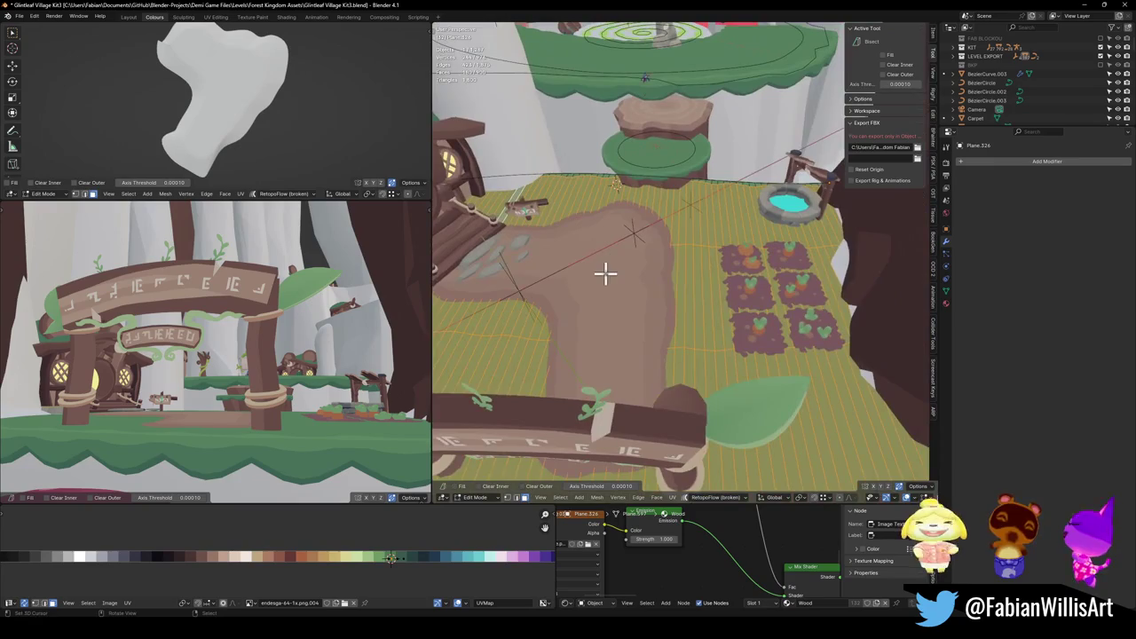
pyautogui.press('Tab')
# Select FOREST_GLINTLEAFVILLAGE_00 together with all the objects beneath it.
pyautogui.moveTo(520, 355)
pyautogui.mouseDown()
pyautogui.moveTo(626, 302)
pyautogui.moveTo(661, 306)
pyautogui.mouseUp()
pyautogui.click(604, 266)
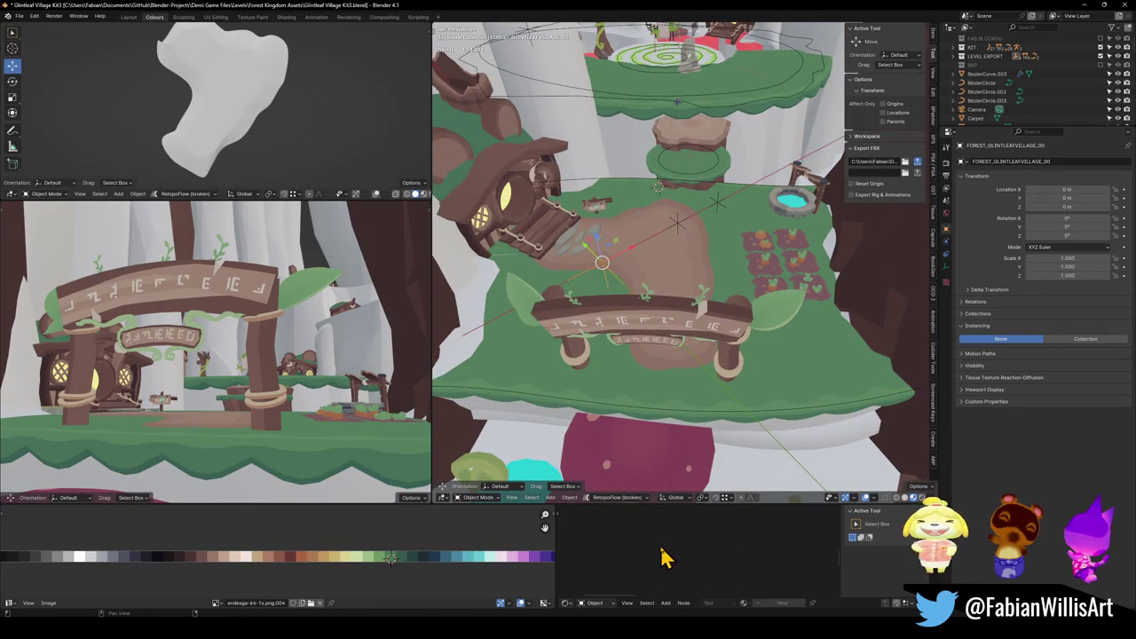
pyautogui.press('a')
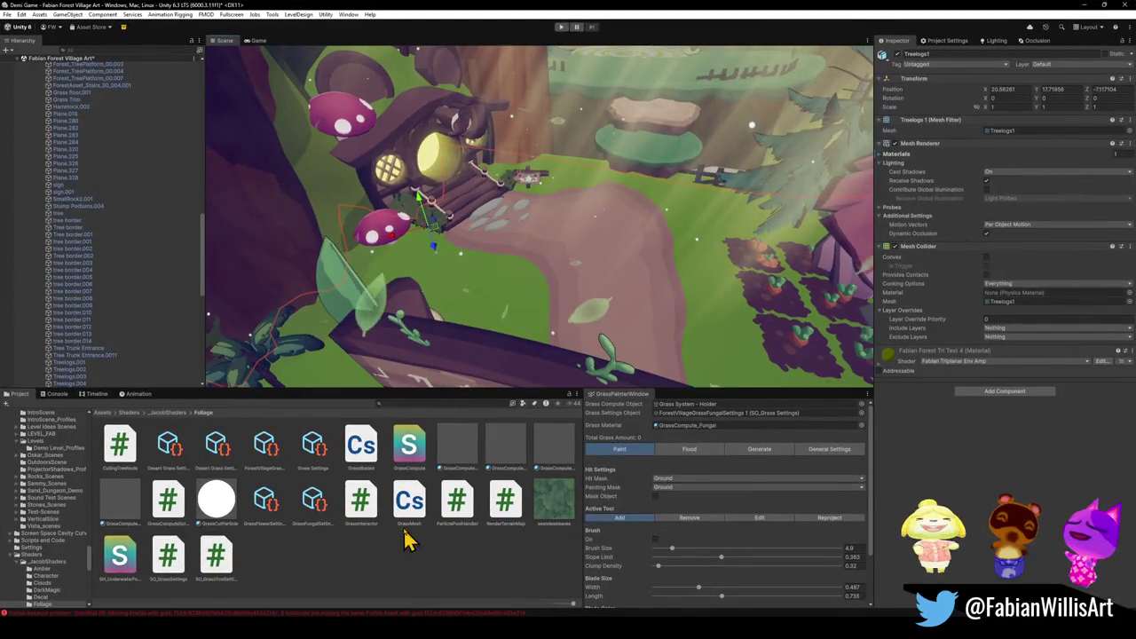
# Collapse the PARTICLES group in the Hierarchy after several attempts to pick the ground.
pyautogui.click(469, 293)
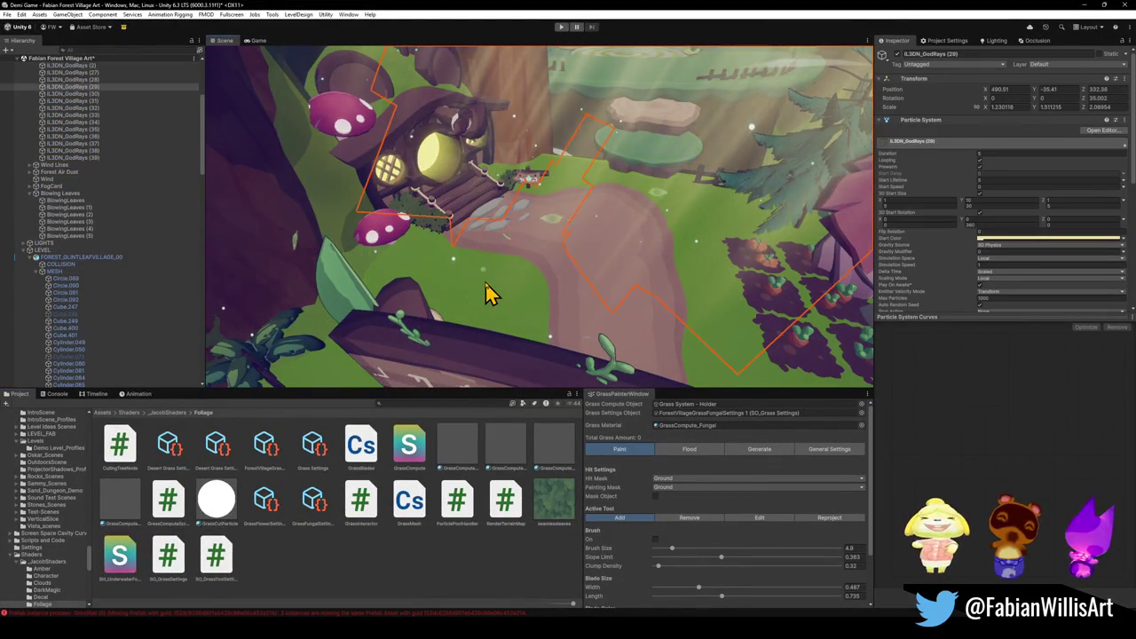
pyautogui.click(488, 292)
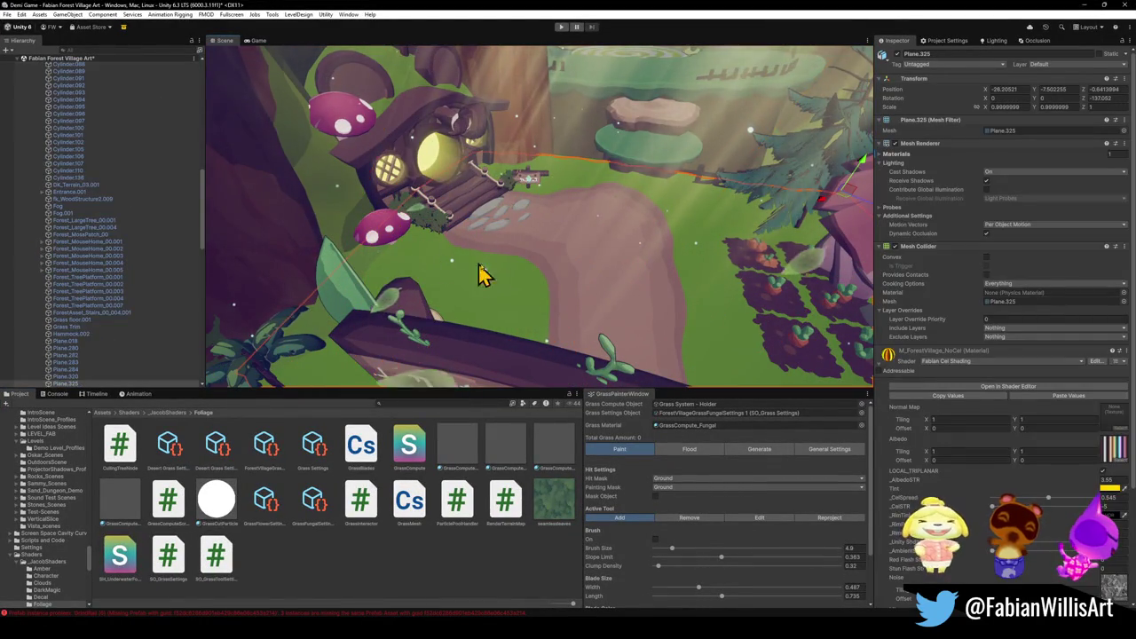
pyautogui.click(544, 275)
pyautogui.click(495, 279)
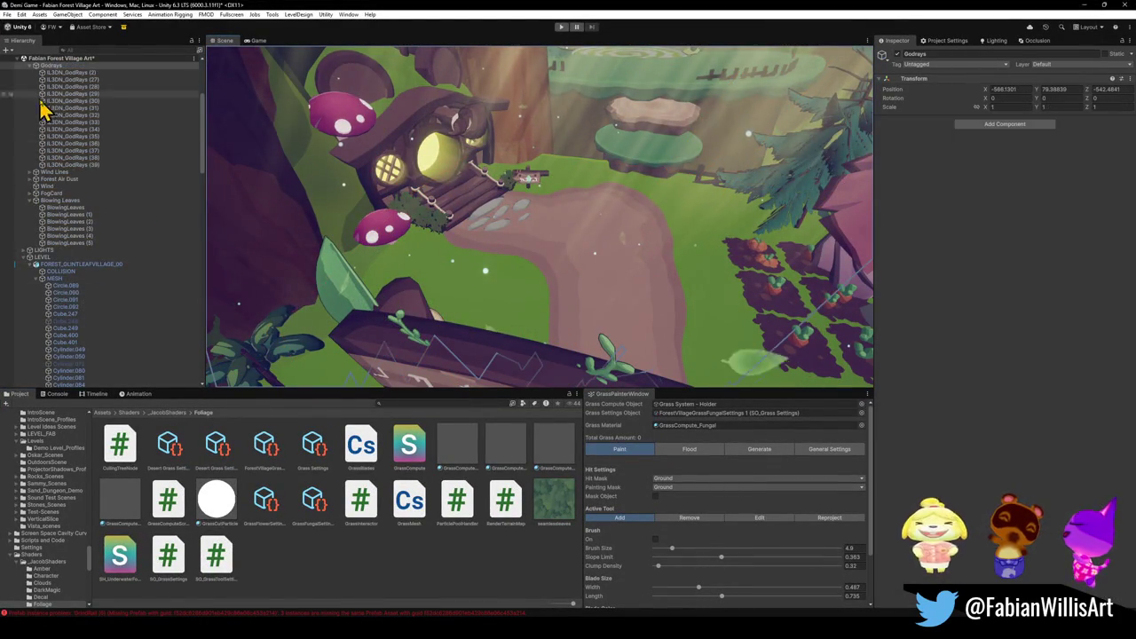
pyautogui.scroll(3, 53, 124)
pyautogui.scroll(3, 75, 135)
pyautogui.click(49, 177)
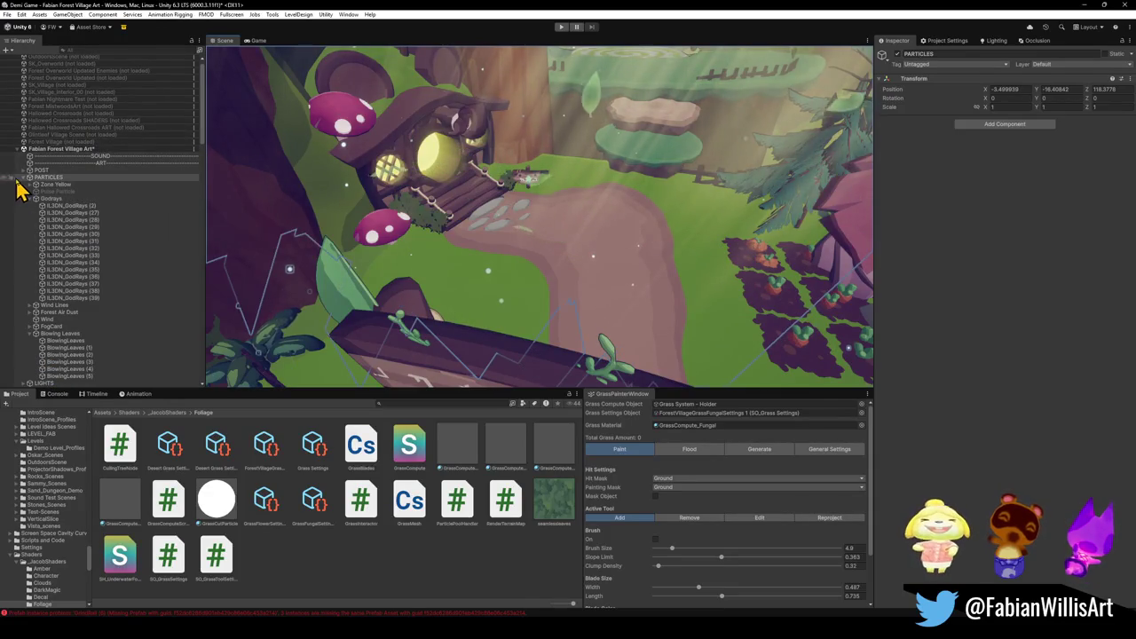
pyautogui.click(24, 177)
# Select the ground plane Plane.325 and orbit toward the mushroom and path.
pyautogui.click(502, 315)
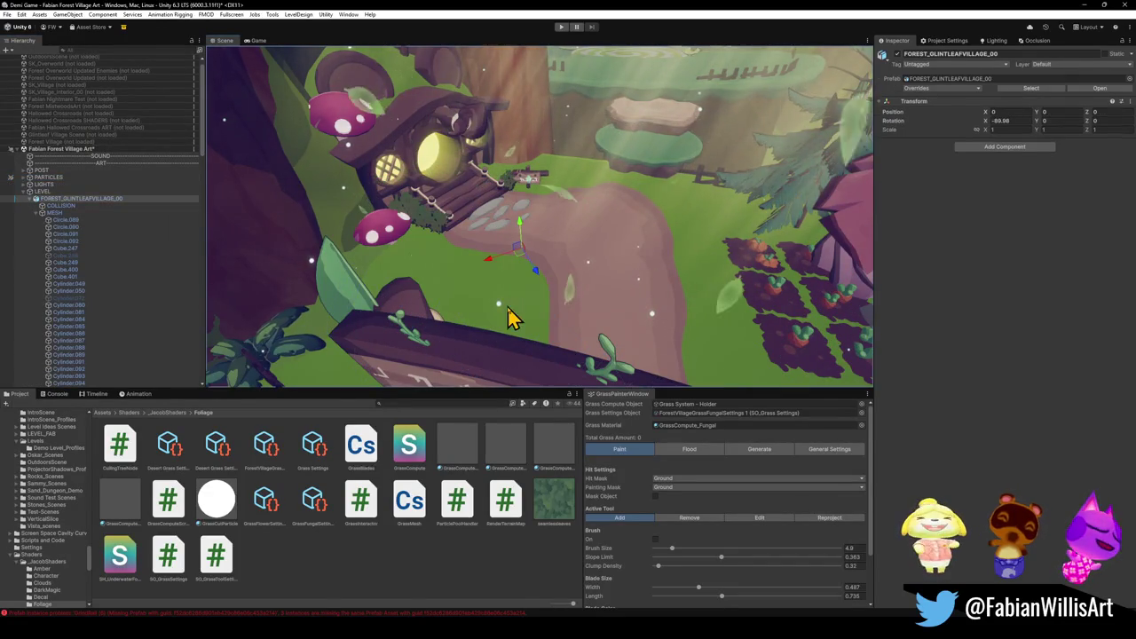
pyautogui.moveTo(493, 296)
pyautogui.mouseDown()
pyautogui.moveTo(589, 294)
pyautogui.moveTo(595, 273)
pyautogui.moveTo(627, 284)
pyautogui.moveTo(624, 294)
pyautogui.moveTo(683, 296)
pyautogui.mouseUp()
pyautogui.click(596, 273)
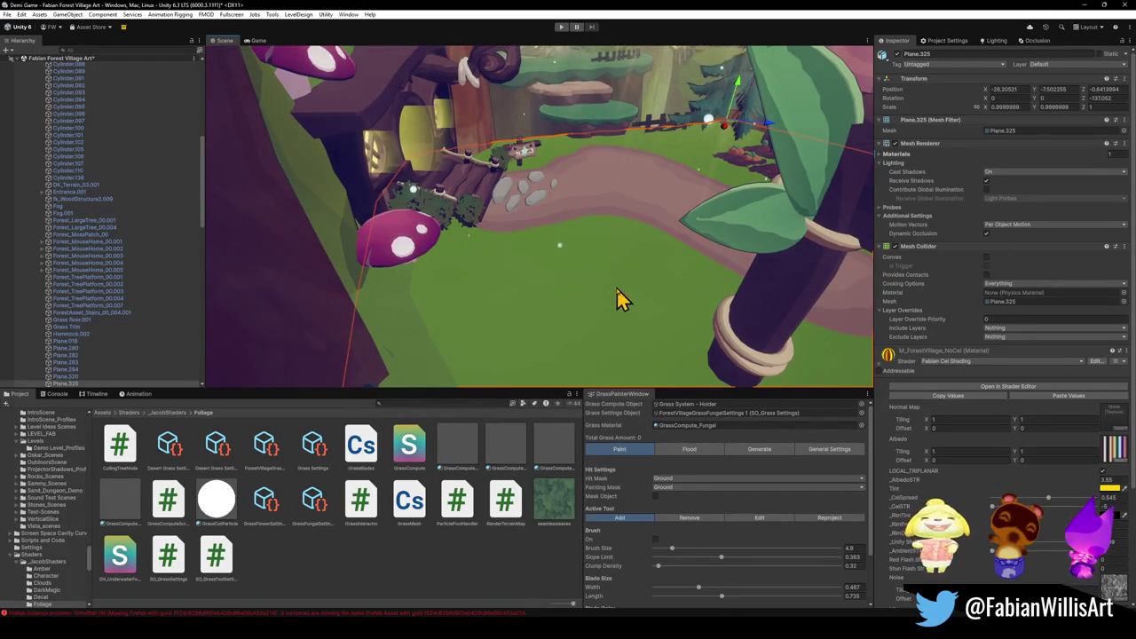
pyautogui.moveTo(597, 302); pyautogui.dragTo(596, 310)
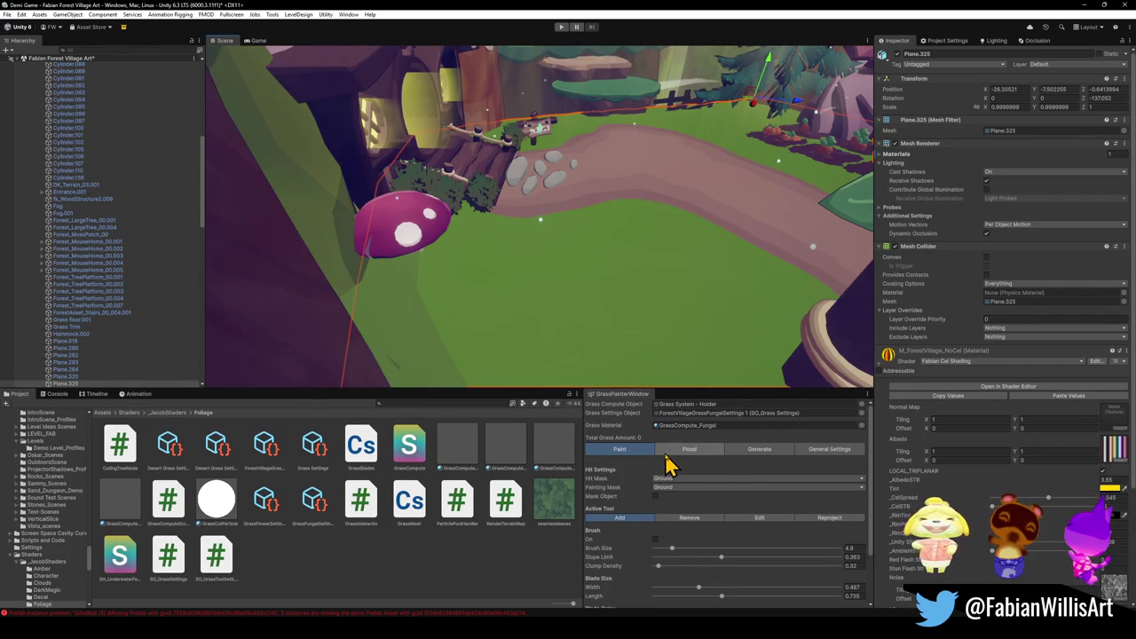
# Put Plane.325 on layer 13: Ground.
pyautogui.click(1082, 66)
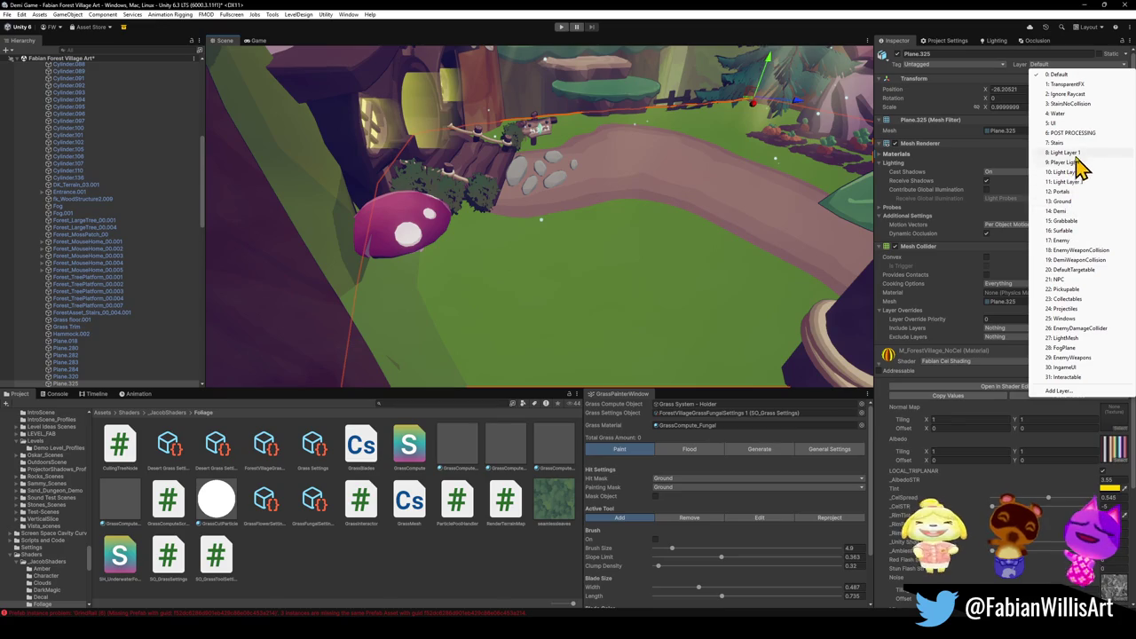
pyautogui.click(1070, 201)
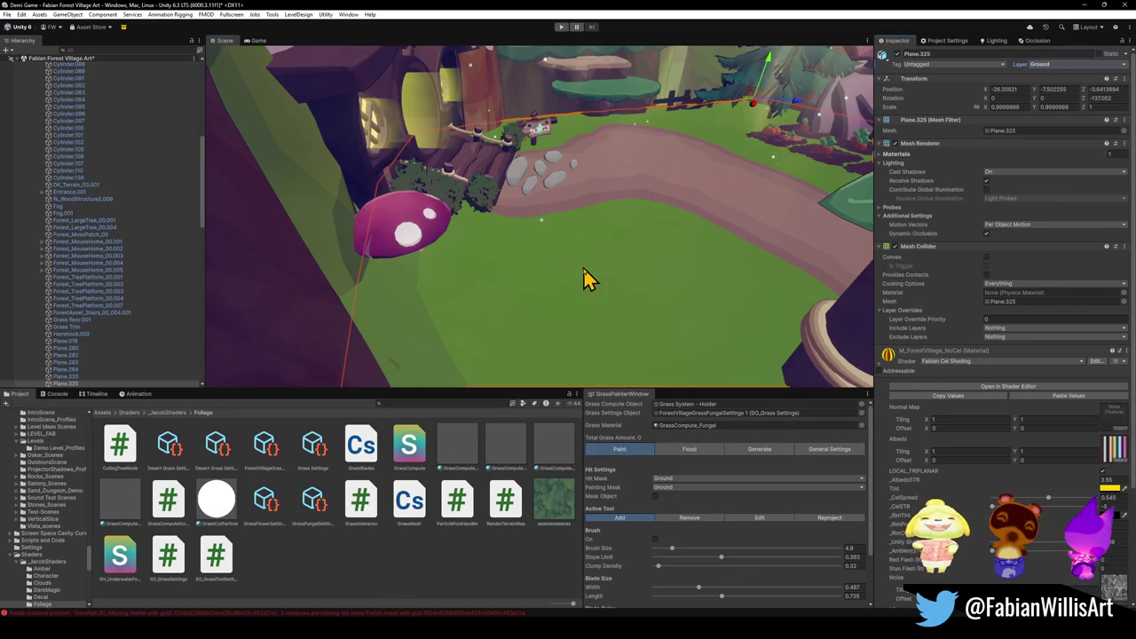
pyautogui.moveTo(589, 283)
pyautogui.mouseDown()
pyautogui.moveTo(609, 248)
pyautogui.moveTo(581, 327)
pyautogui.moveTo(560, 328)
pyautogui.moveTo(594, 259)
pyautogui.mouseUp()
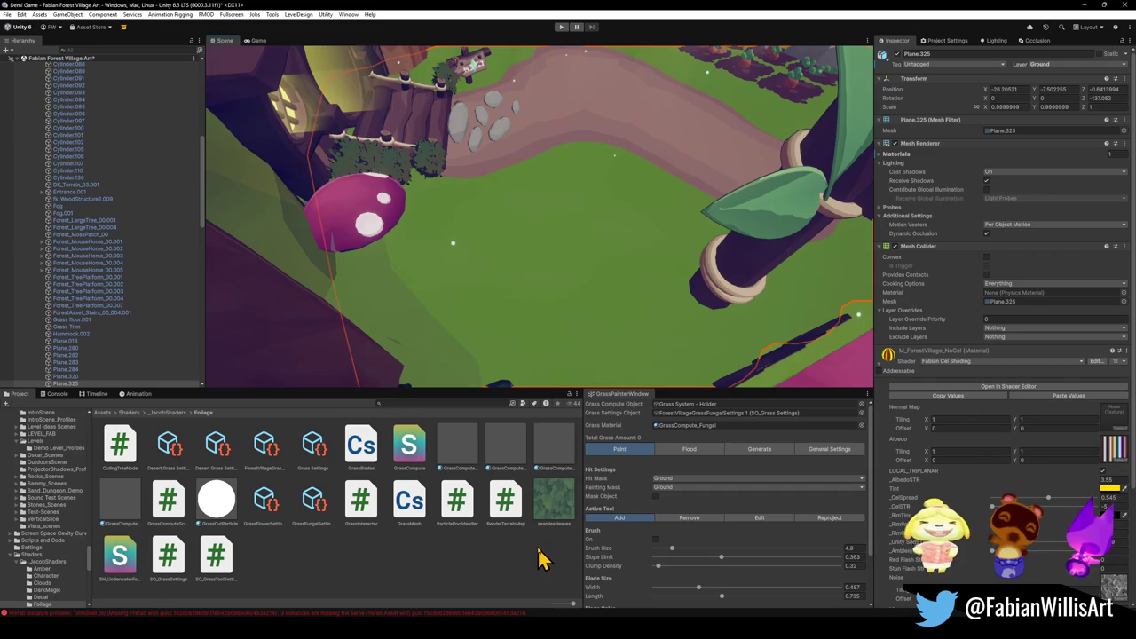
# Show the GrassPainterWindow's Generate tab and orbit down to ground level over the path.
pyautogui.click(761, 450)
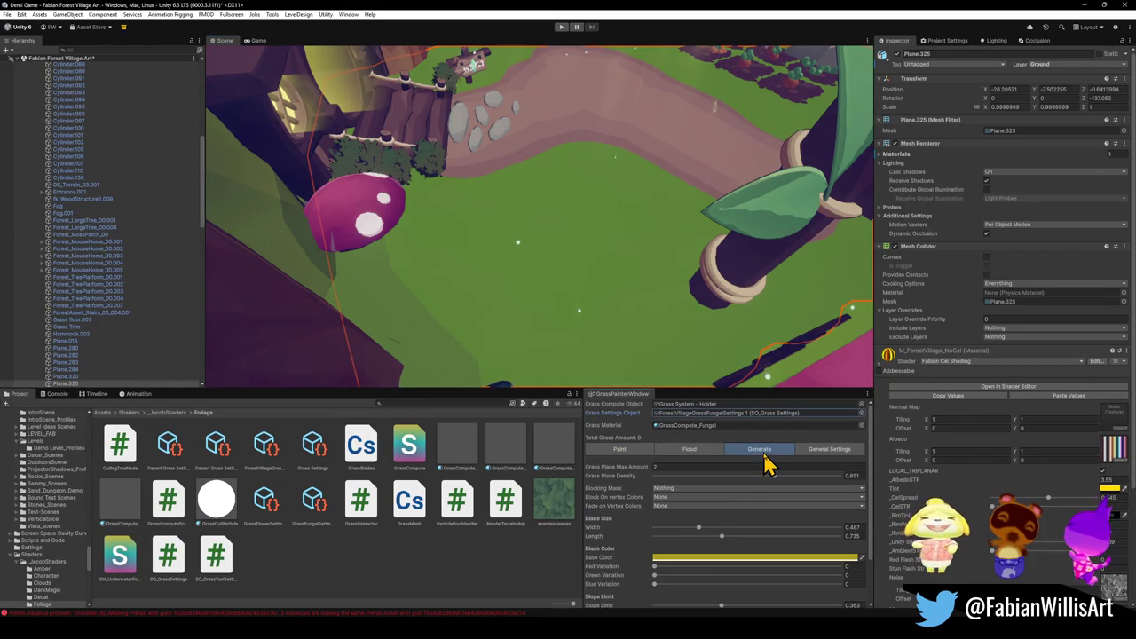
pyautogui.moveTo(613, 213)
pyautogui.mouseDown()
pyautogui.moveTo(622, 177)
pyautogui.moveTo(568, 186)
pyautogui.moveTo(740, 211)
pyautogui.moveTo(689, 192)
pyautogui.moveTo(591, 197)
pyautogui.mouseUp()
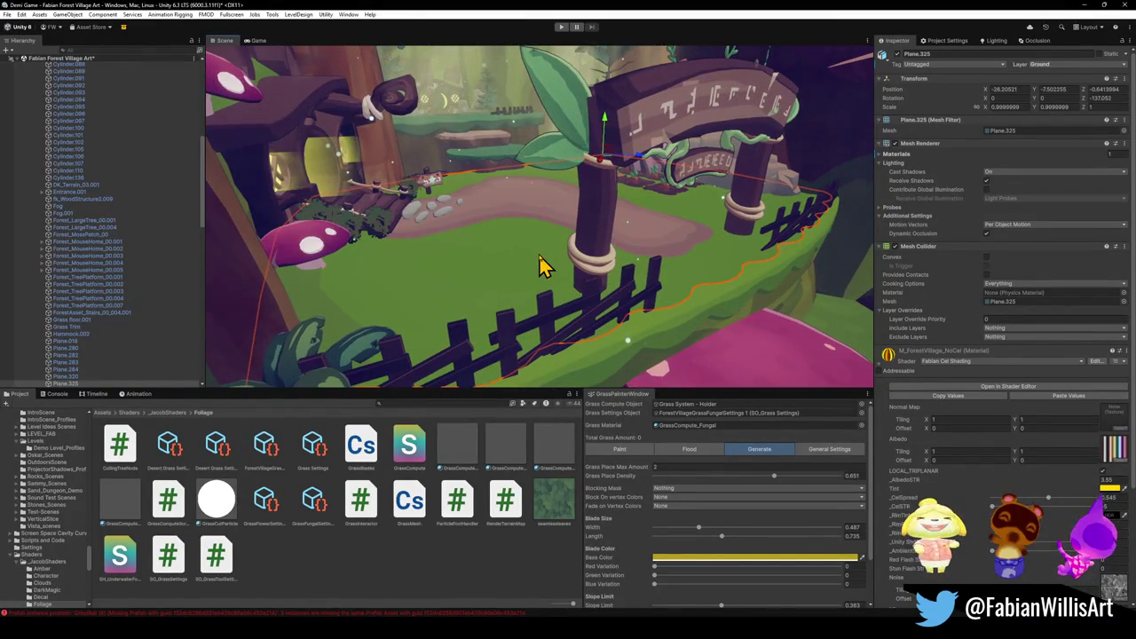
pyautogui.scroll(3, 538, 266)
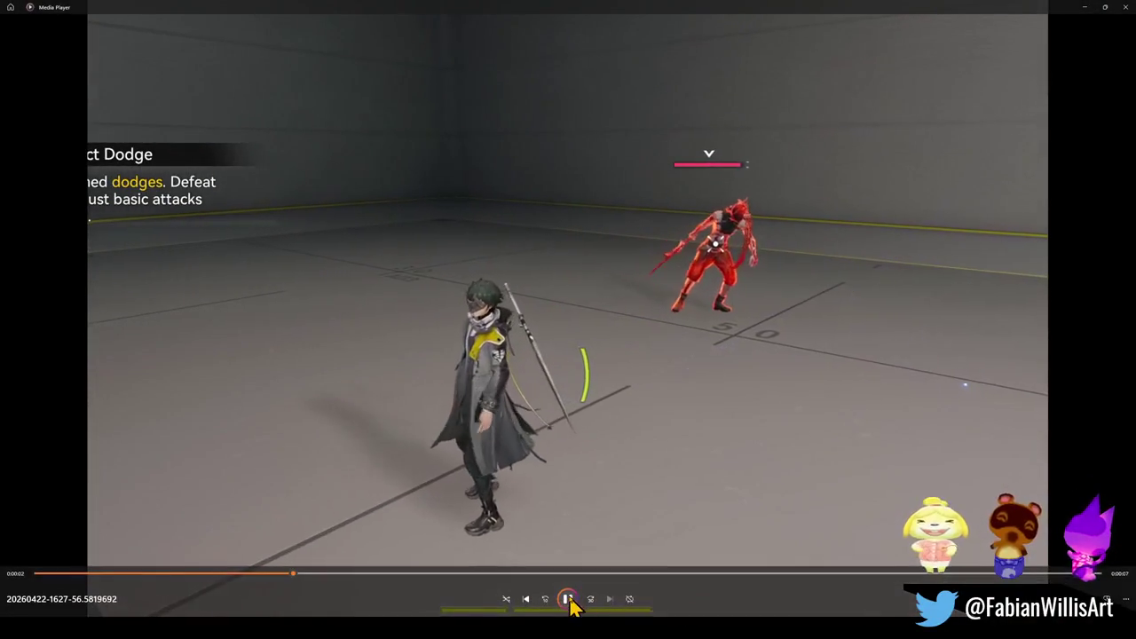
# Scrub the dodge clip between 0:00:03 and 0:00:07, then replay it from the start.
pyautogui.click(568, 599)
pyautogui.click(394, 577)
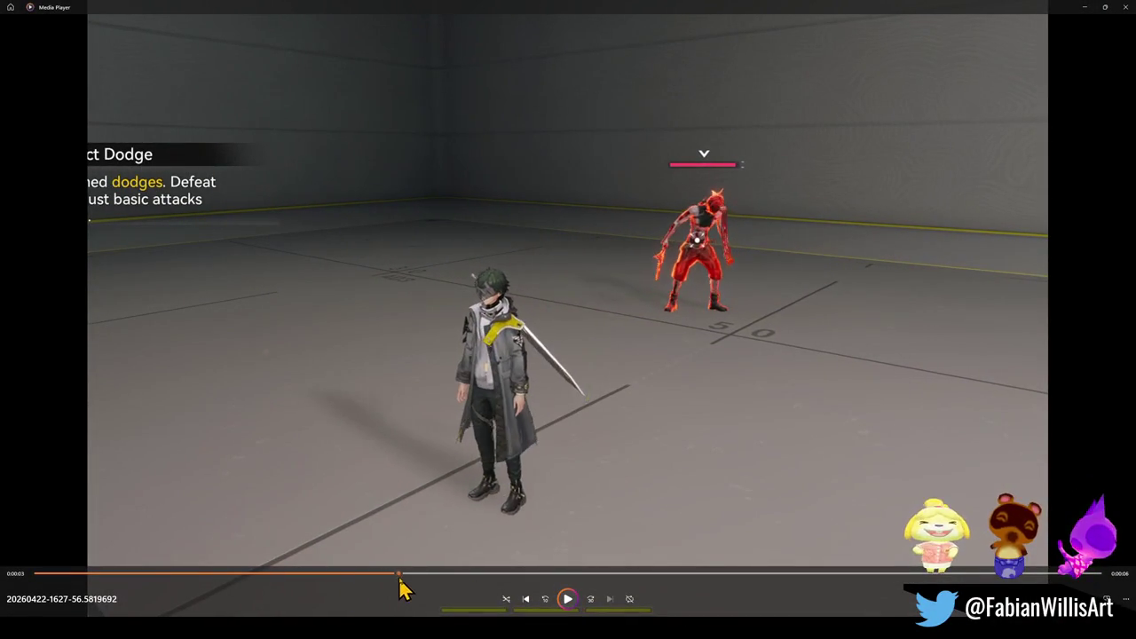
pyautogui.press('space')
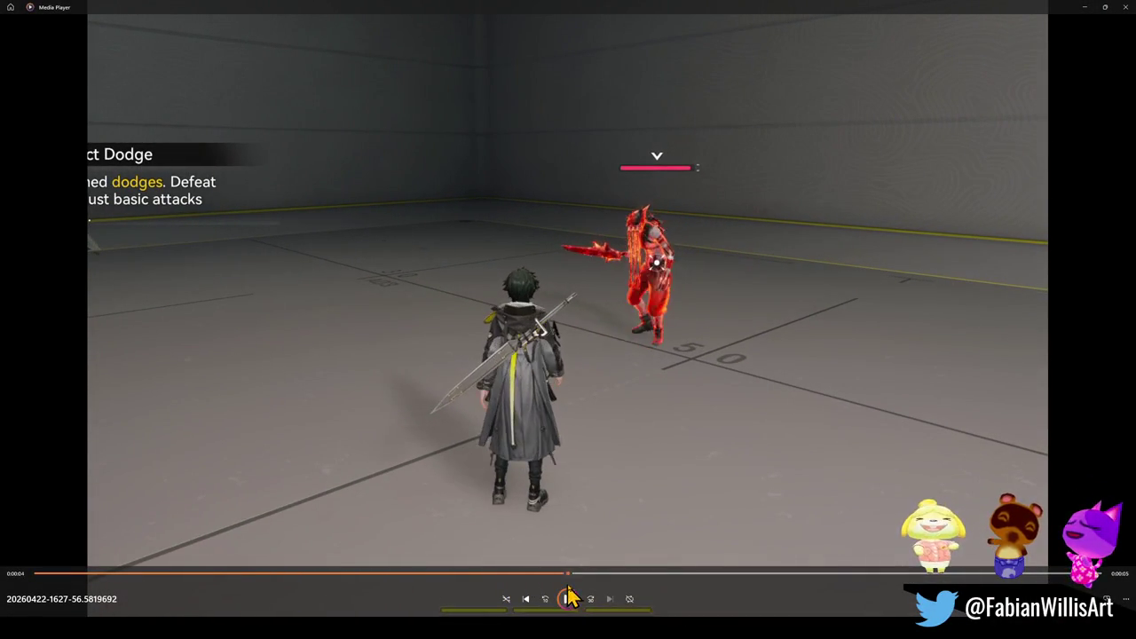
pyautogui.press('space')
pyautogui.moveTo(785, 599); pyautogui.dragTo(876, 581)
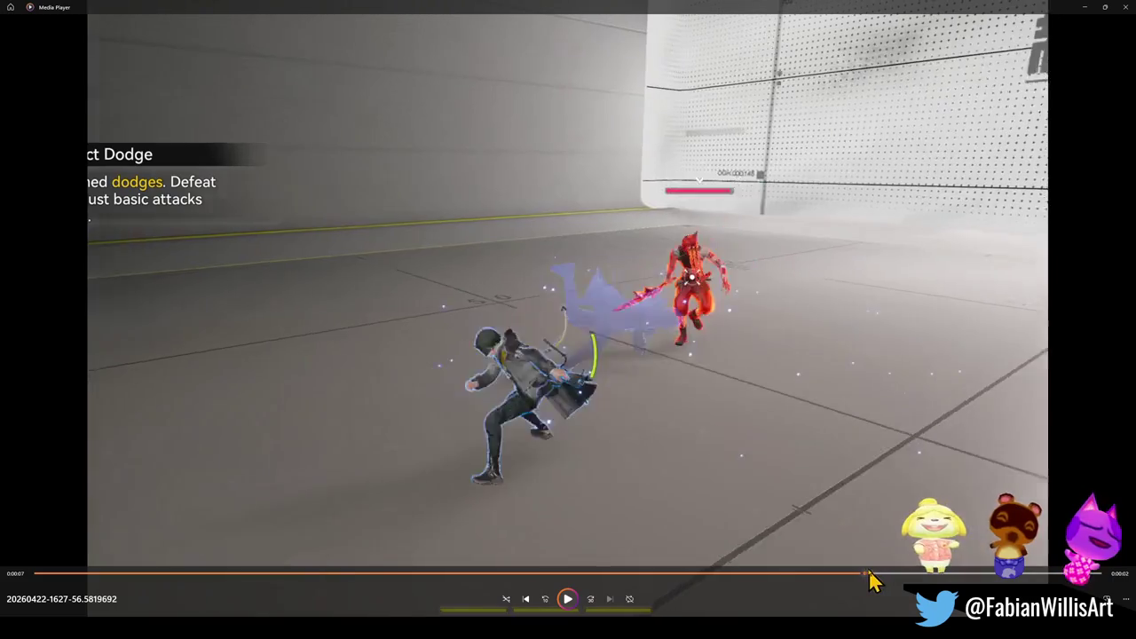
pyautogui.click(568, 599)
pyautogui.click(505, 576)
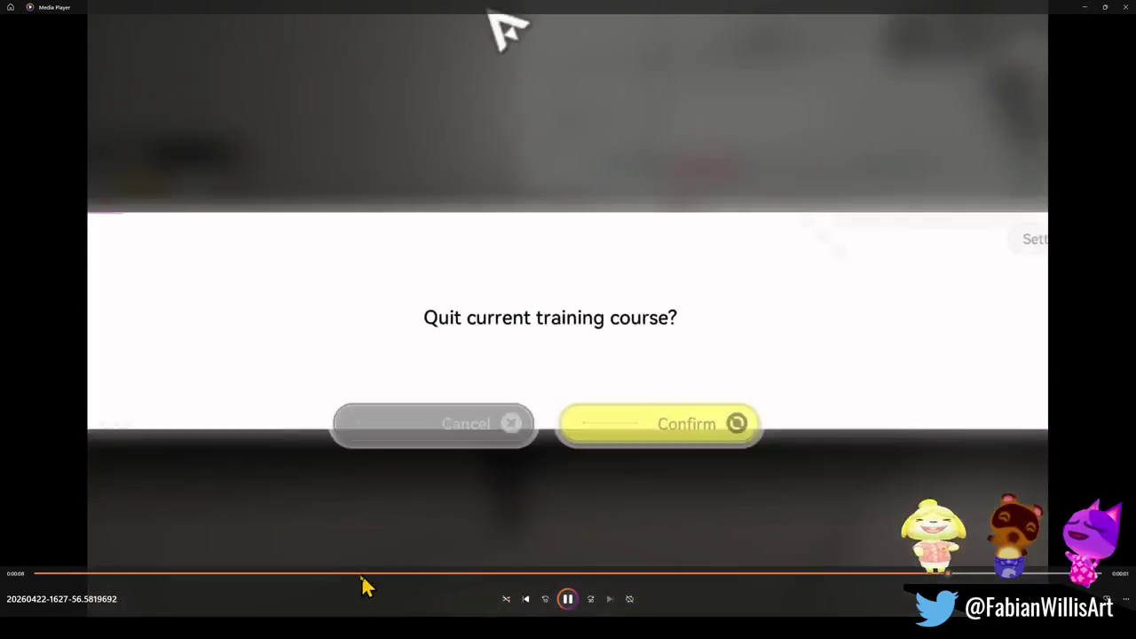
pyautogui.click(379, 576)
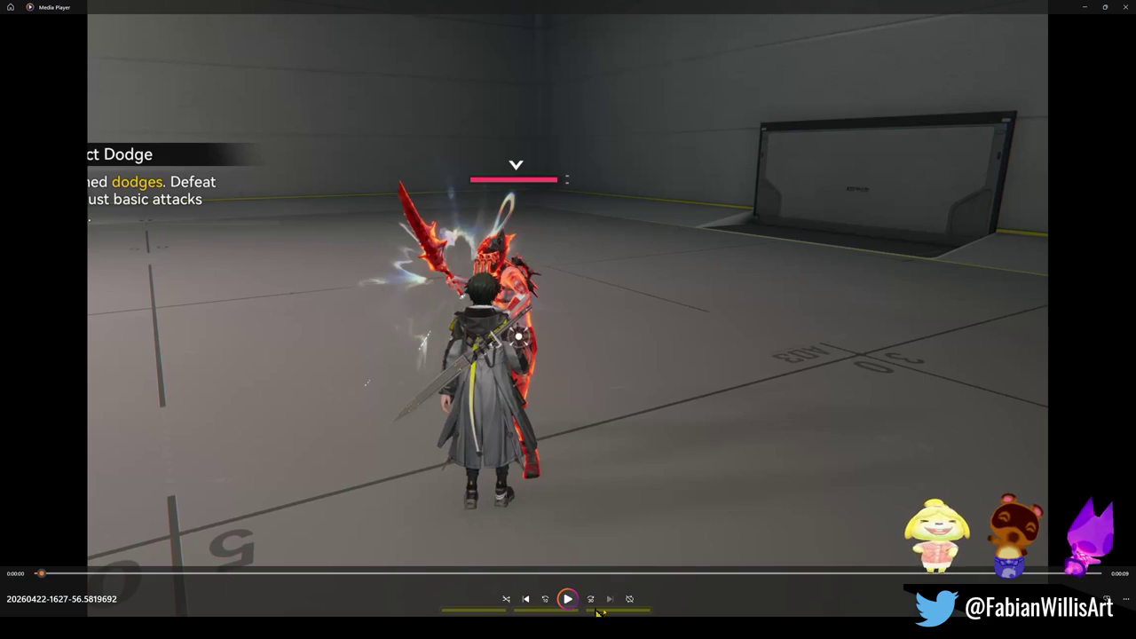
pyautogui.click(568, 598)
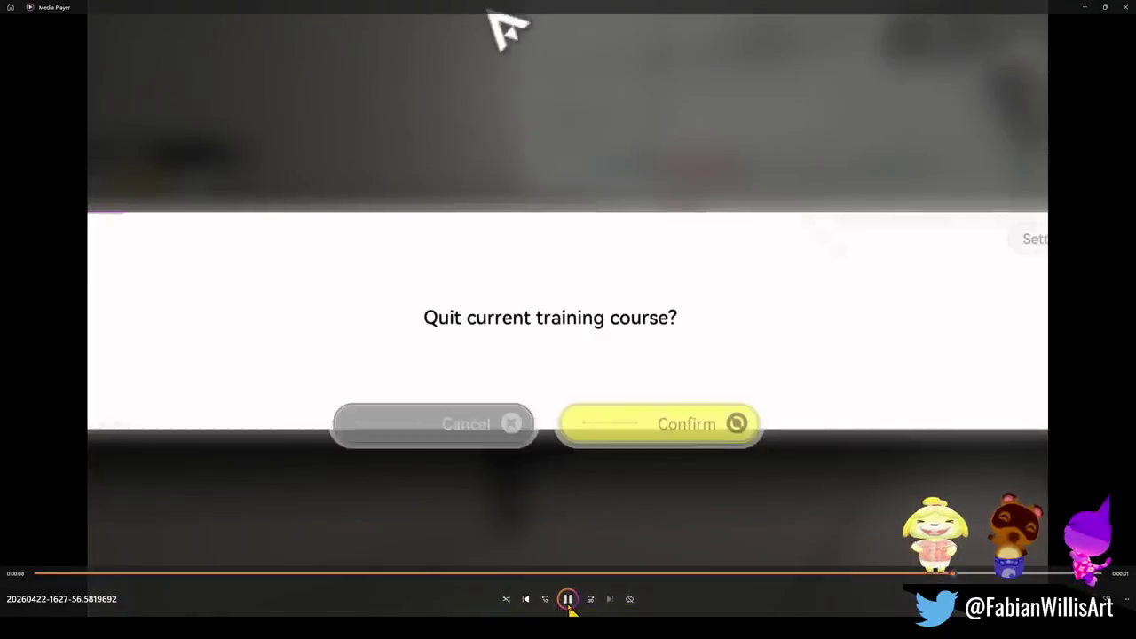
# Pause the clip and scrub back from 0:00:03 to hunt for the counterattack frame.
pyautogui.click(568, 599)
pyautogui.moveTo(258, 588); pyautogui.dragTo(801, 580)
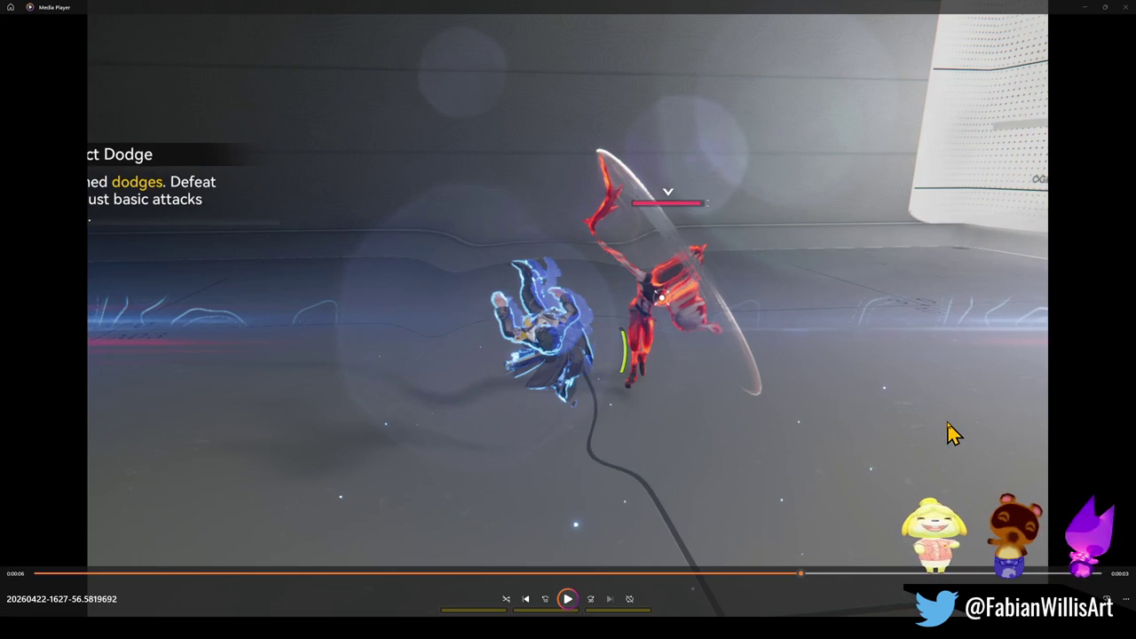
pyautogui.moveTo(799, 574)
pyautogui.mouseDown()
pyautogui.moveTo(769, 579)
pyautogui.moveTo(841, 570)
pyautogui.moveTo(756, 564)
pyautogui.moveTo(871, 567)
pyautogui.moveTo(771, 560)
pyautogui.mouseUp()
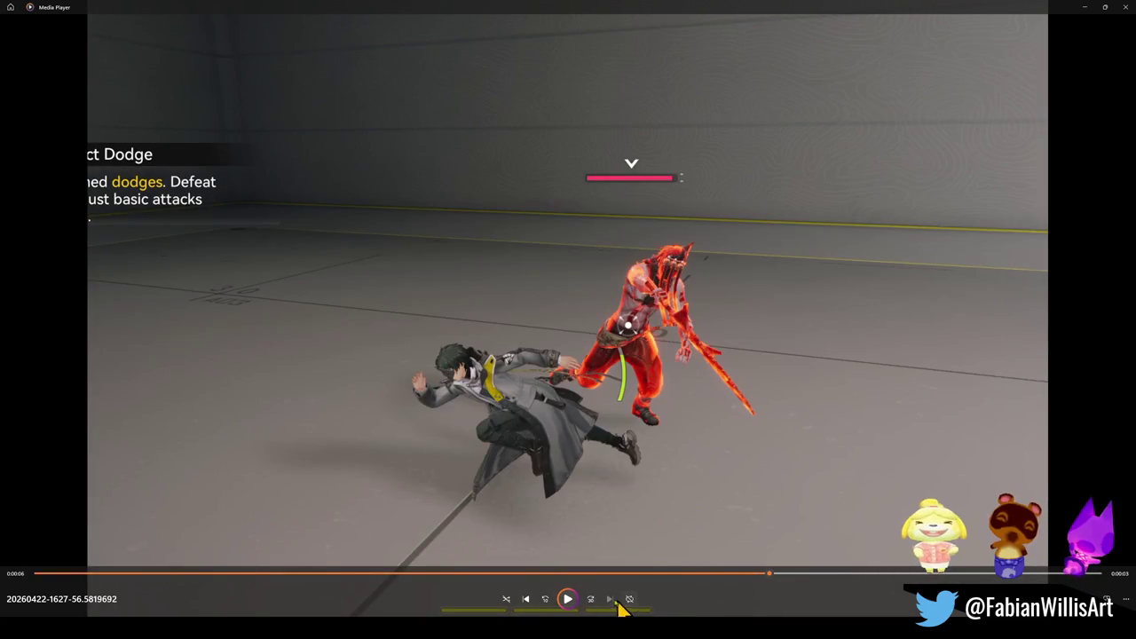
# Pause the clip on the 0:00:06 counterattack frame, then close Windows Media Player.
pyautogui.click(568, 599)
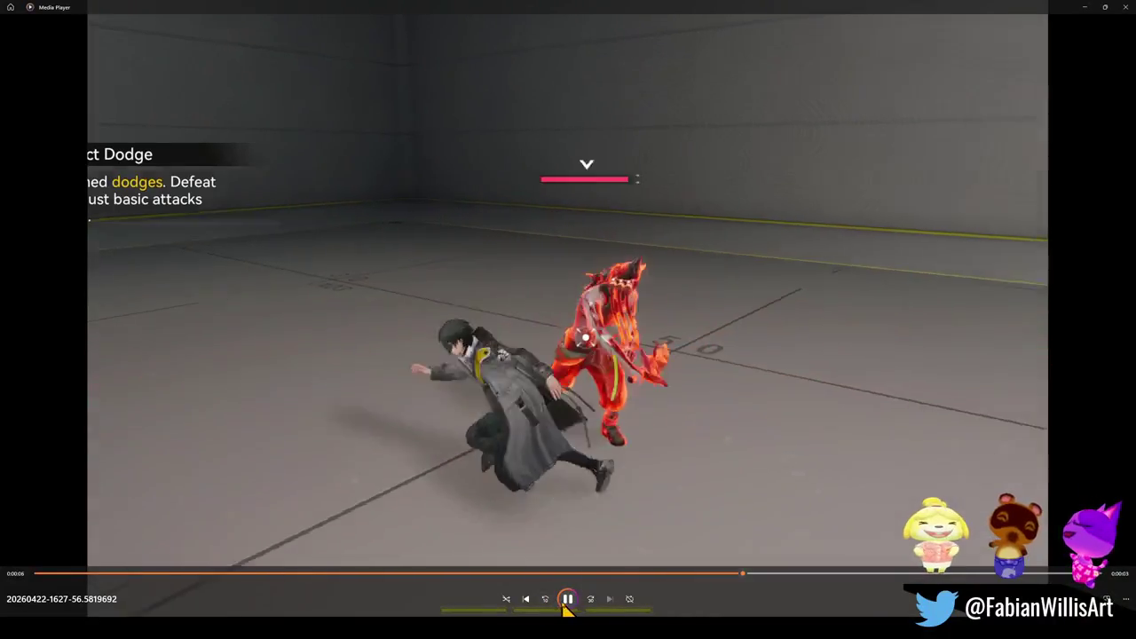
pyautogui.click(568, 599)
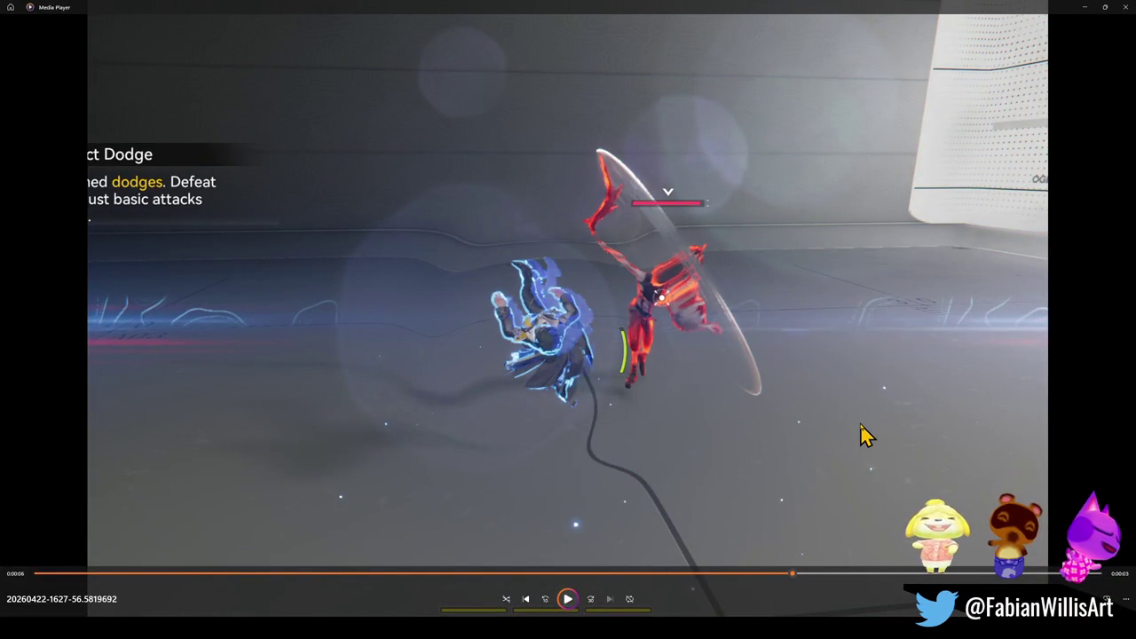
pyautogui.click(1125, 8)
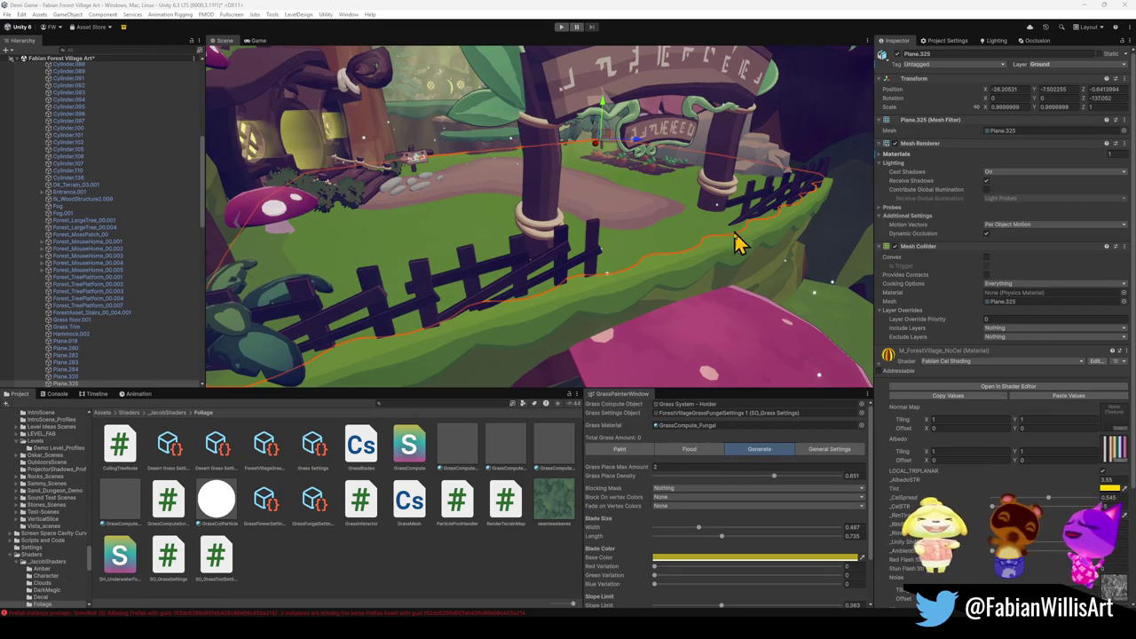
# Switch to the Glintleaf Village Kit3 file and fly the view into a treehouse interior.
pyautogui.moveTo(584, 615)
pyautogui.click(616, 586)
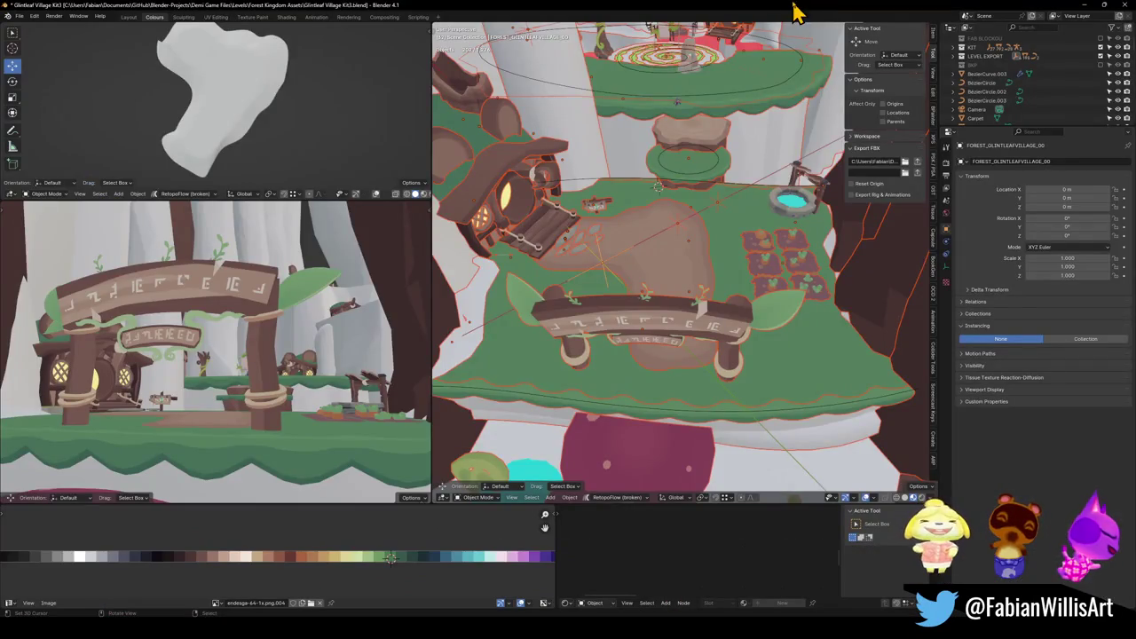
pyautogui.press('w')
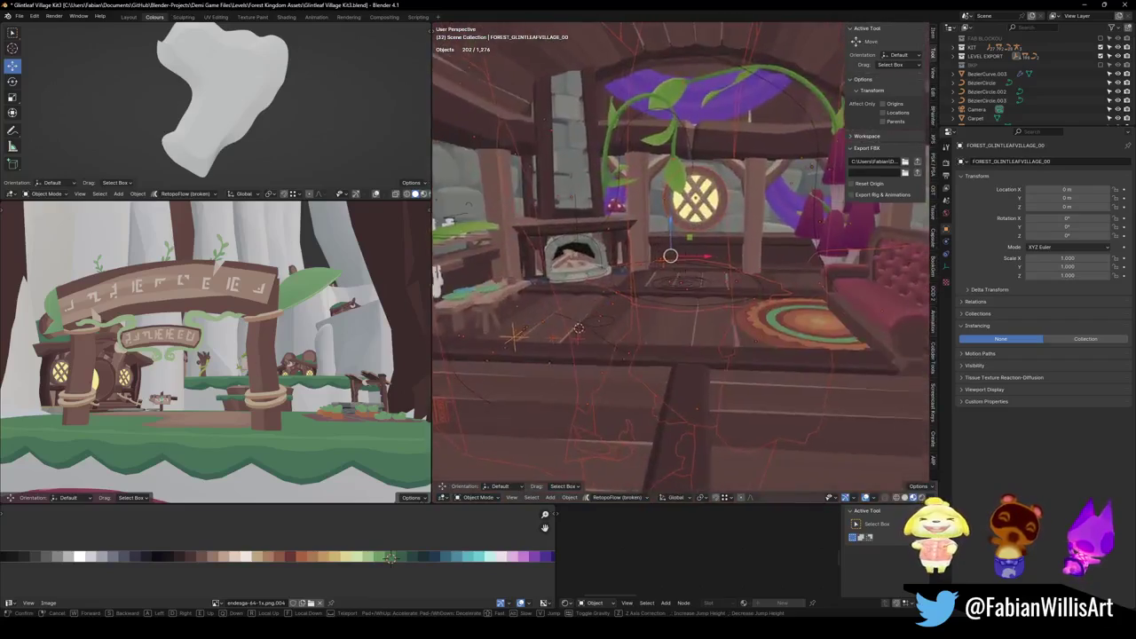
pyautogui.click(706, 280)
# Fly back out to see both houses, then into the interior and up to the left house.
pyautogui.hotkey('shift', '`')
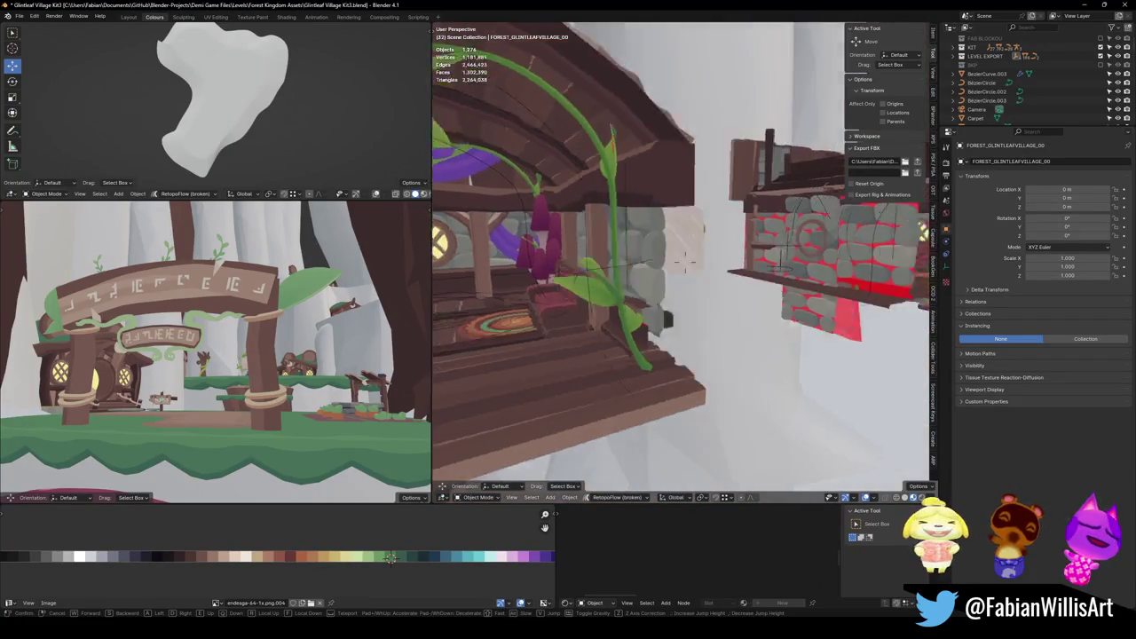
pyautogui.press('s')
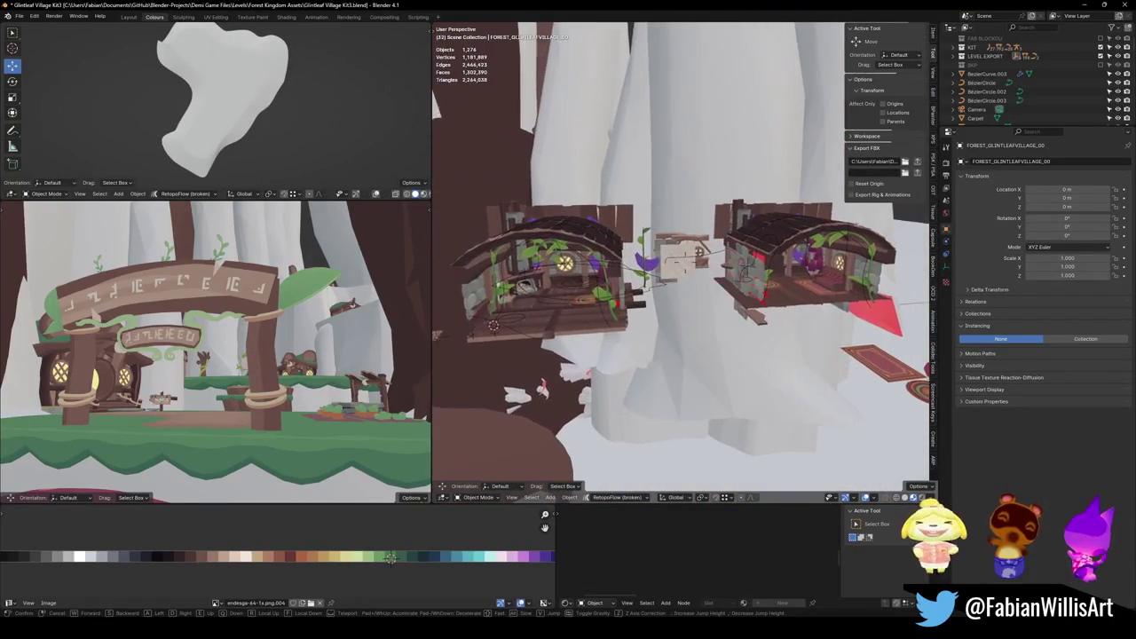
pyautogui.press('w')
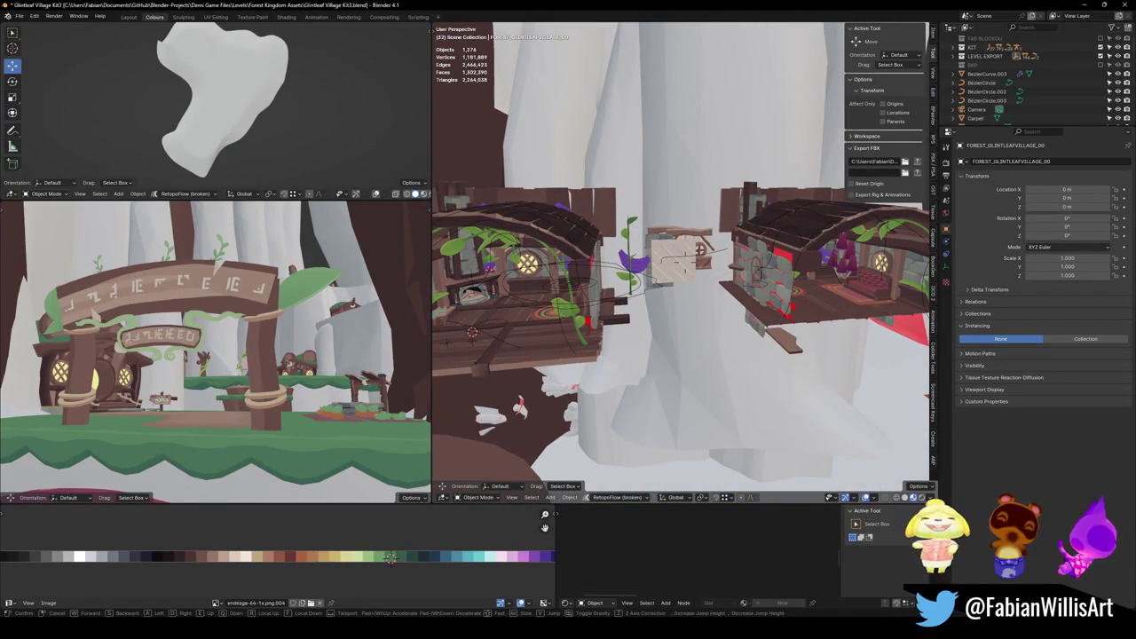
pyautogui.press('w')
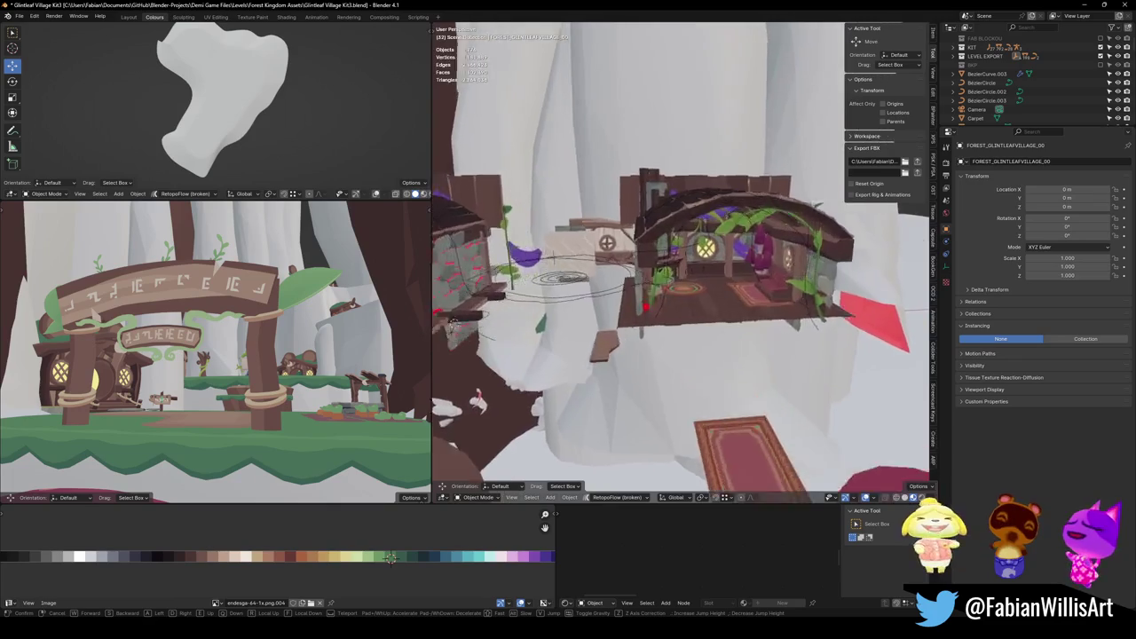
pyautogui.click(573, 459)
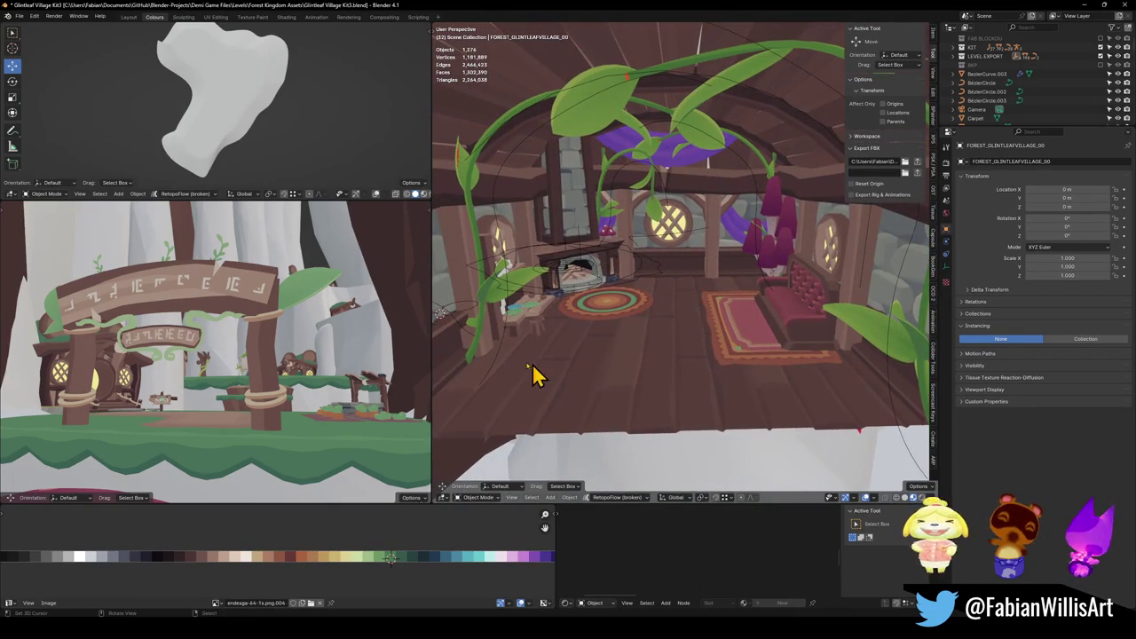
pyautogui.hotkey('shift', '`')
pyautogui.press('s')
pyautogui.press('w')
pyautogui.click(700, 365)
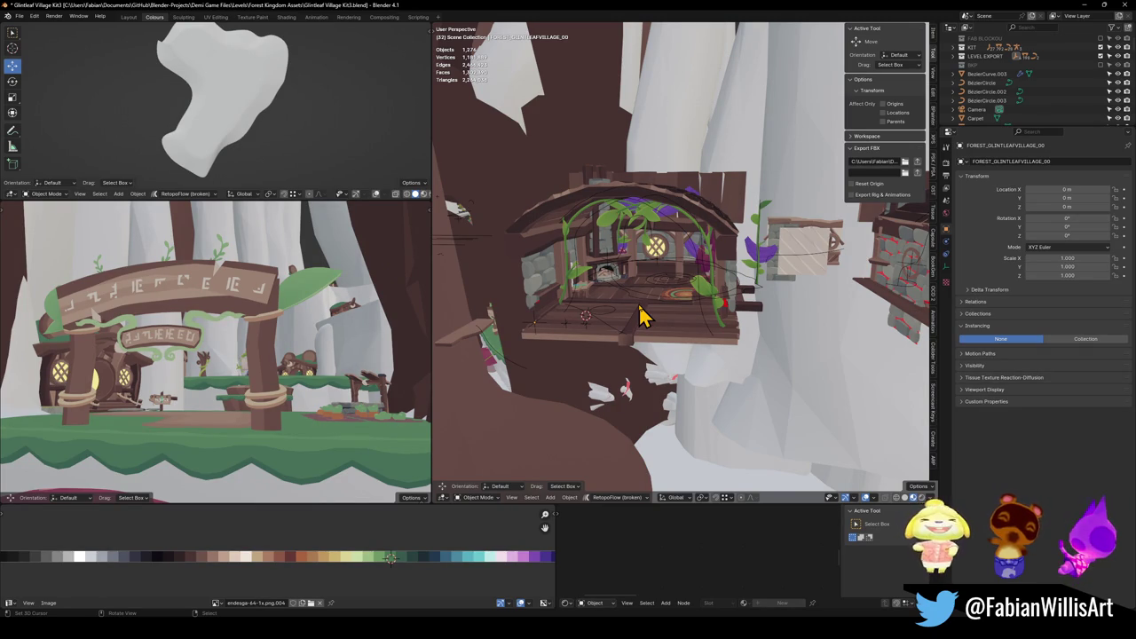
pyautogui.moveTo(574, 635)
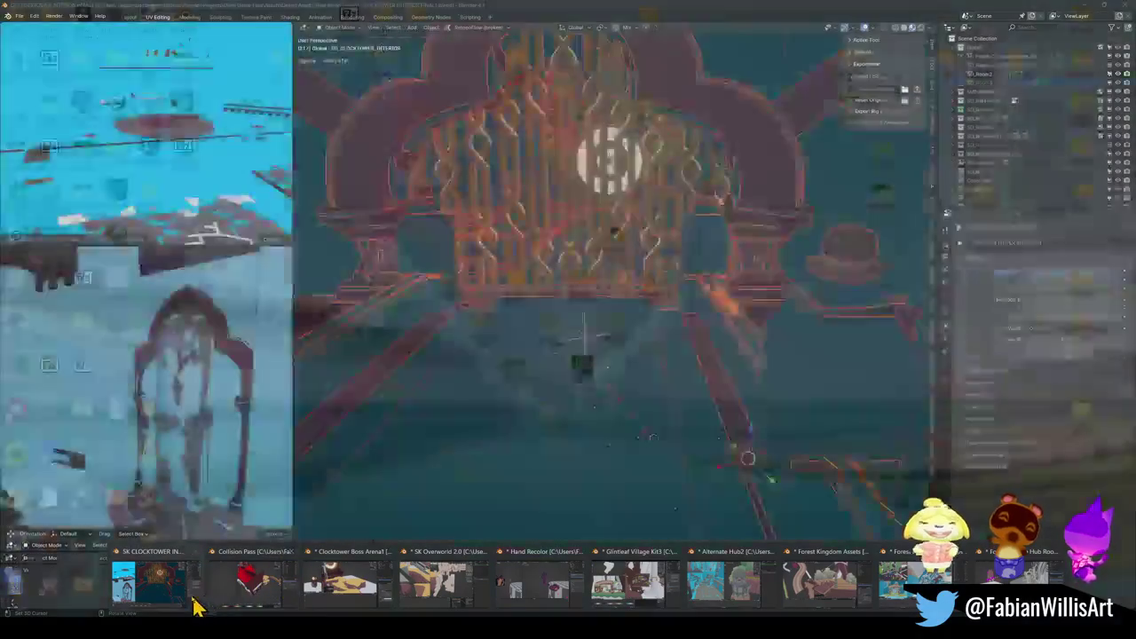
pyautogui.moveTo(254, 603)
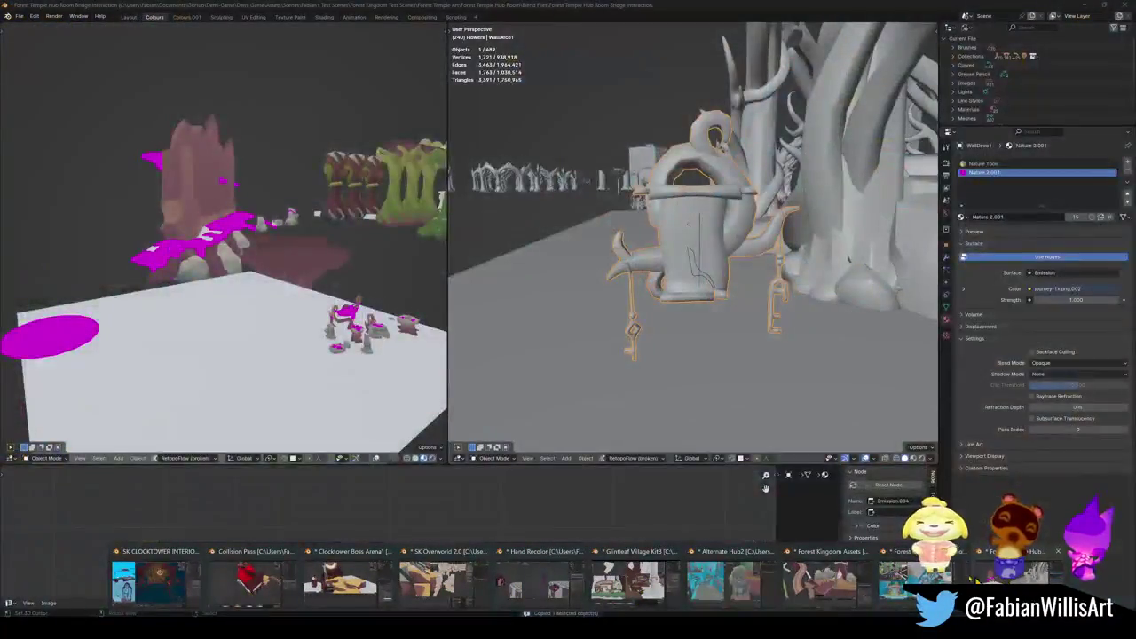
pyautogui.click(629, 582)
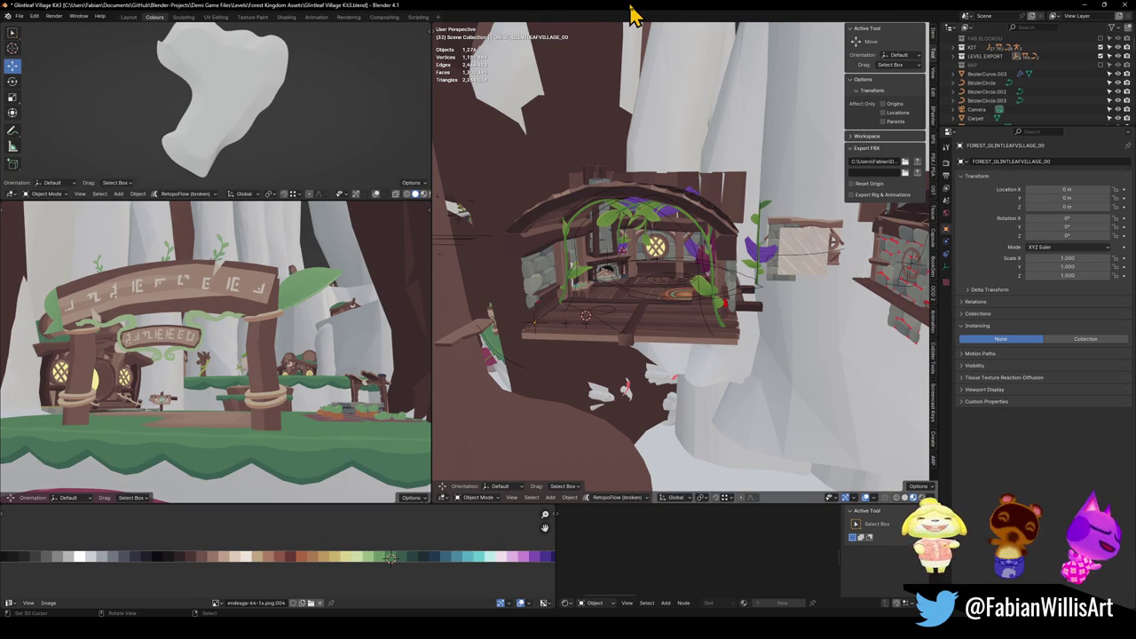
# Orbit Blender's view to the treehouse front, then fly Unity's Scene view into the village.
pyautogui.moveTo(680, 317)
pyautogui.mouseDown()
pyautogui.moveTo(672, 293)
pyautogui.moveTo(538, 287)
pyautogui.moveTo(718, 322)
pyautogui.moveTo(661, 315)
pyautogui.mouseUp()
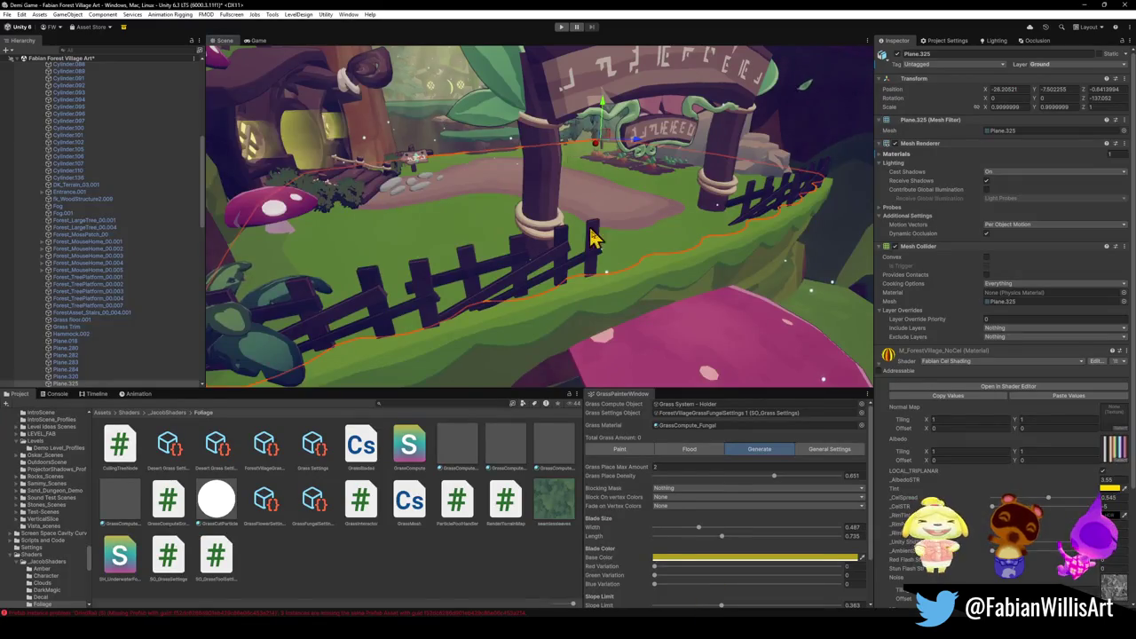
pyautogui.press('w')
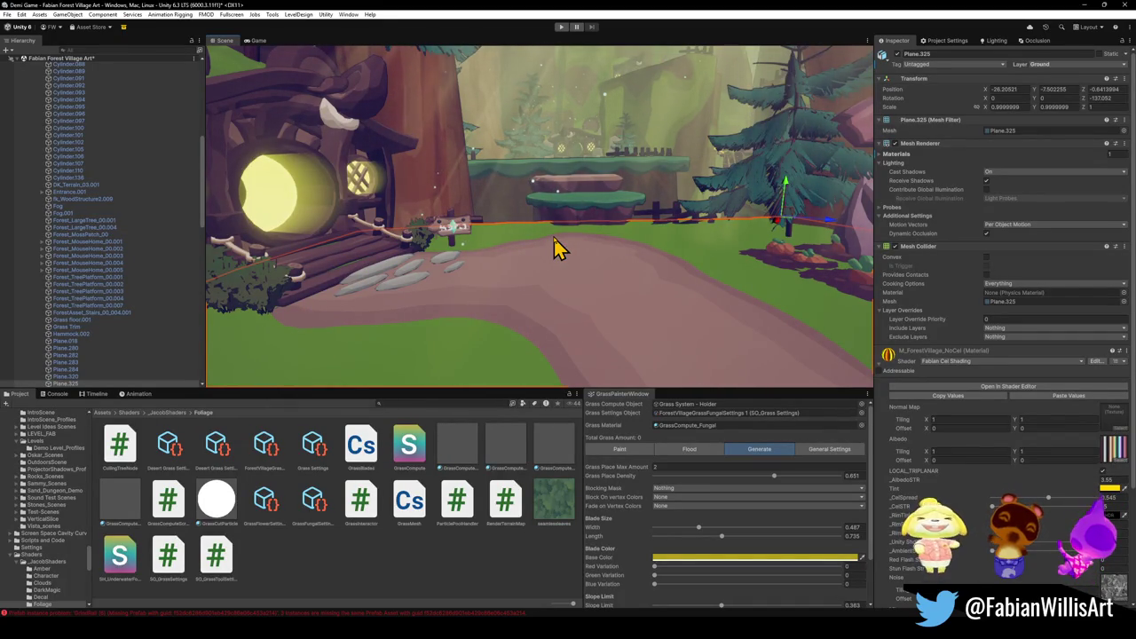
# Fly past the tree, sign, fence and arch toward the grassy hill with the pine.
pyautogui.press('w')
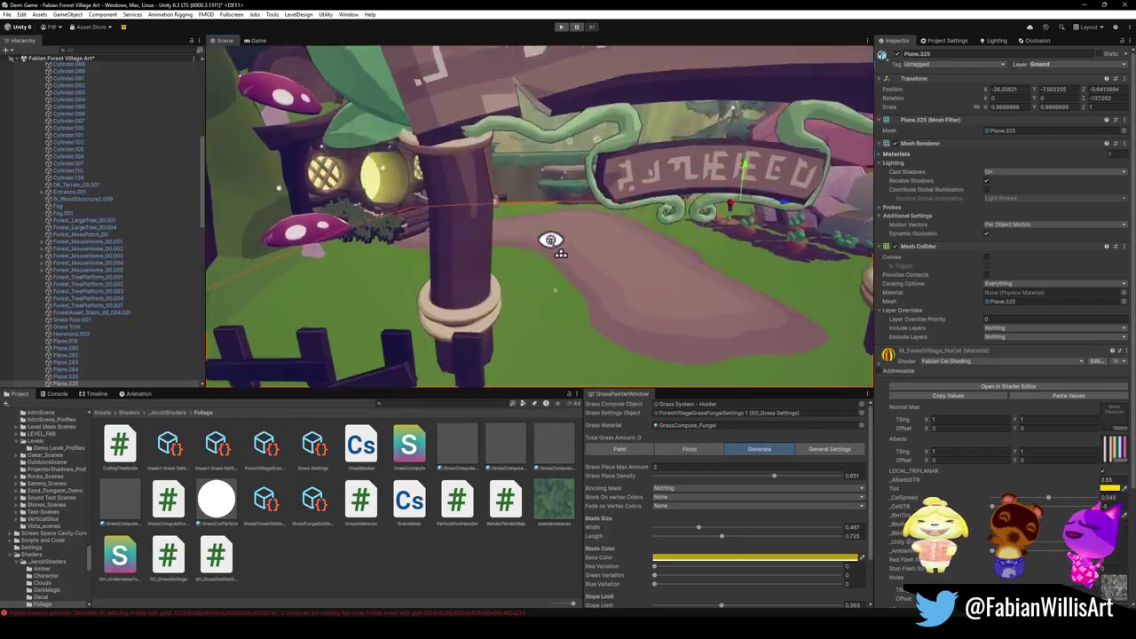
pyautogui.press('s')
pyautogui.press('w')
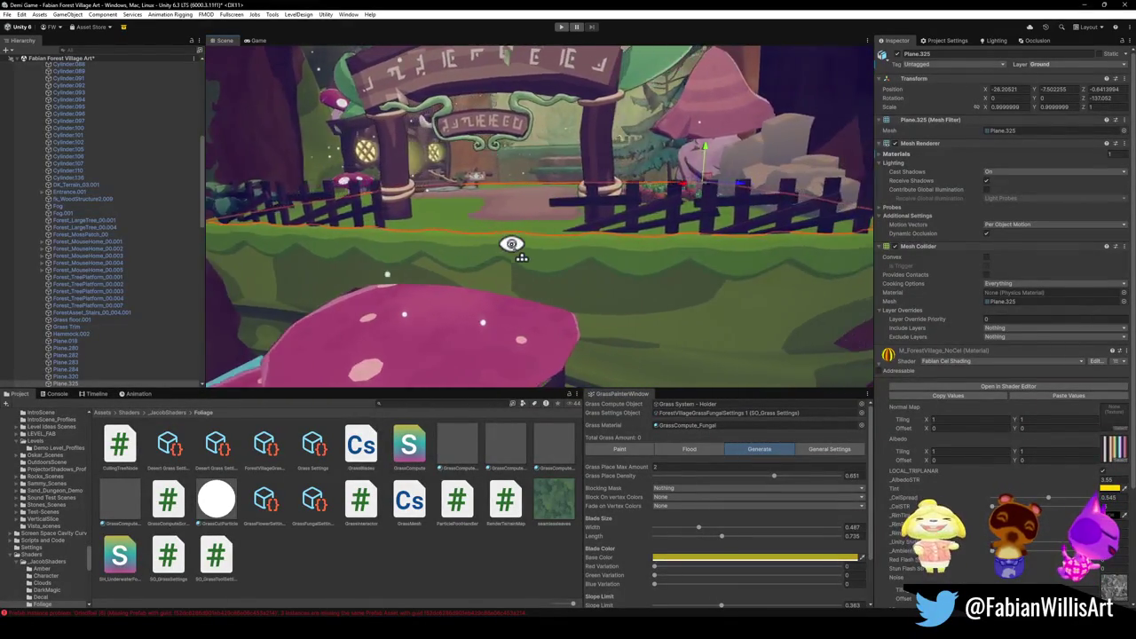
pyautogui.press('w')
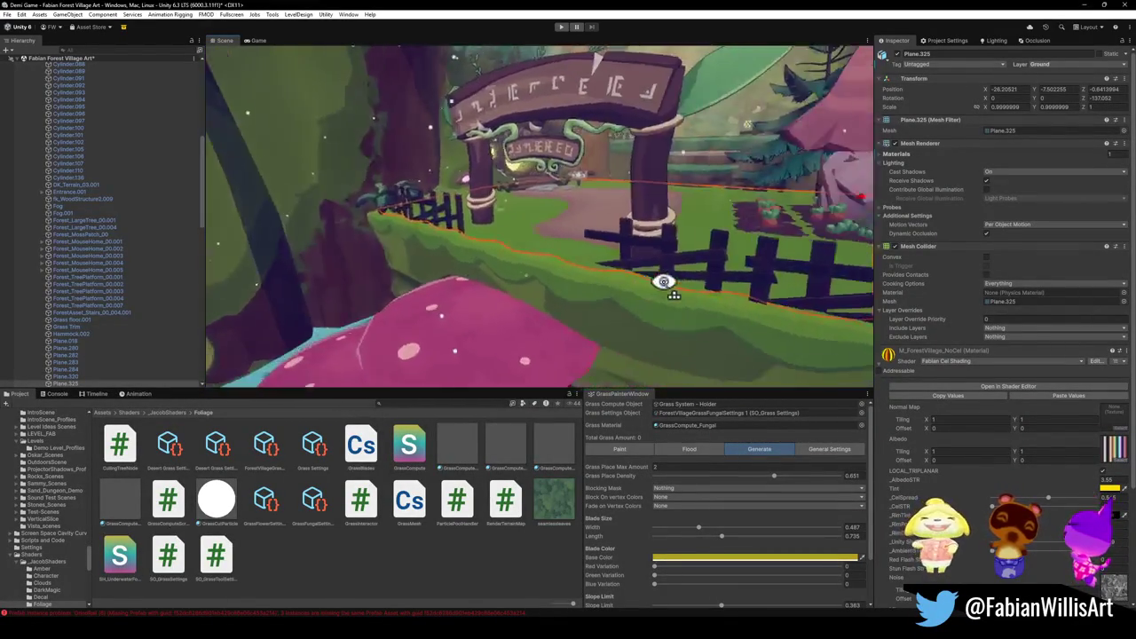
pyautogui.press('w')
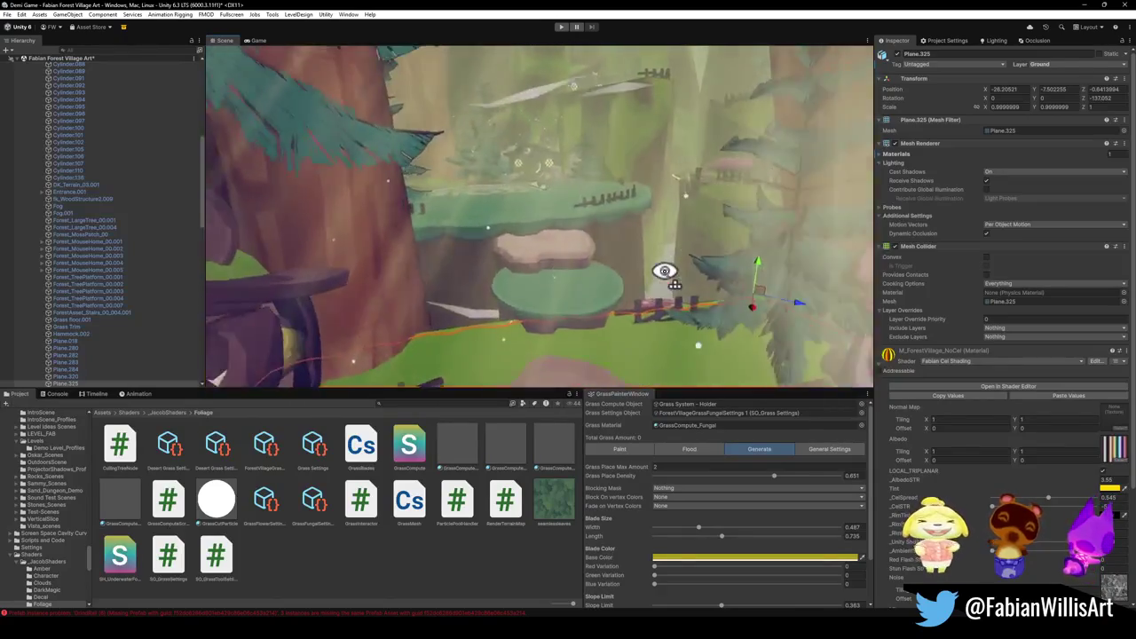
pyautogui.press('w')
pyautogui.press('w')
pyautogui.press('w')
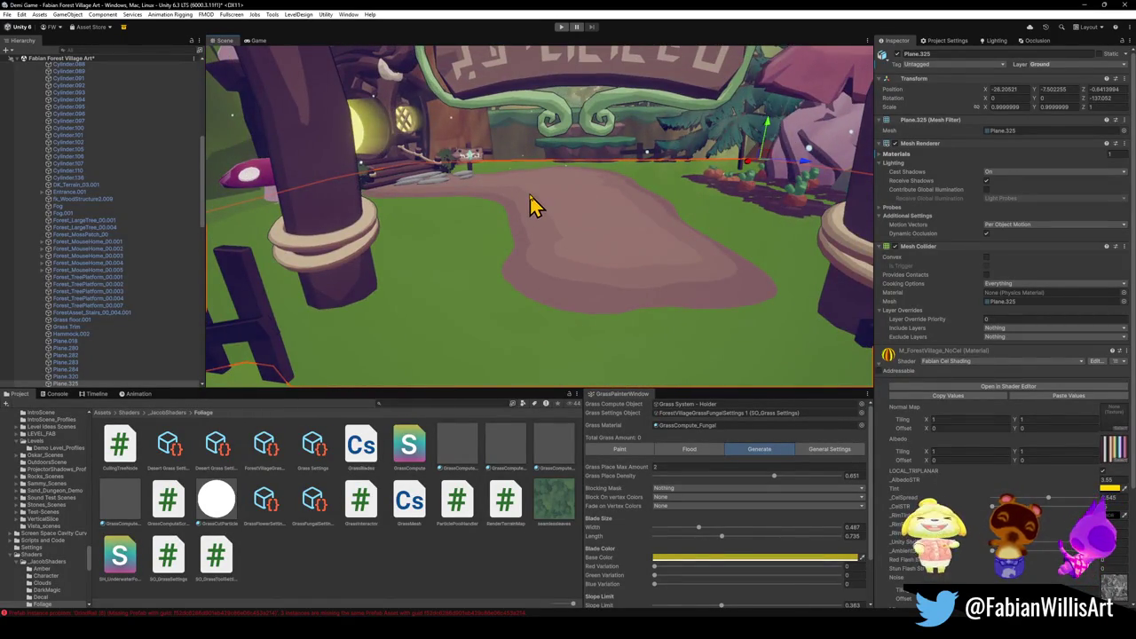
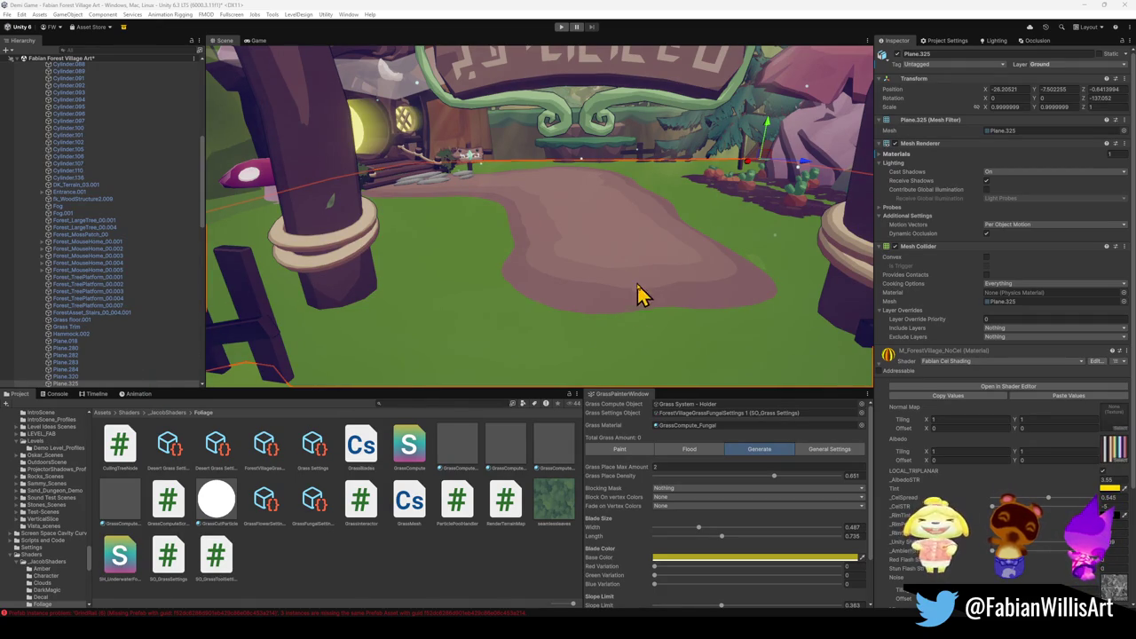
# Orbit the Unity forest village scene toward the sign arch, then switch to the Glintleaf Village Blender file.
pyautogui.moveTo(736, 294)
pyautogui.mouseDown()
pyautogui.moveTo(691, 230)
pyautogui.moveTo(759, 246)
pyautogui.moveTo(751, 257)
pyautogui.mouseUp()
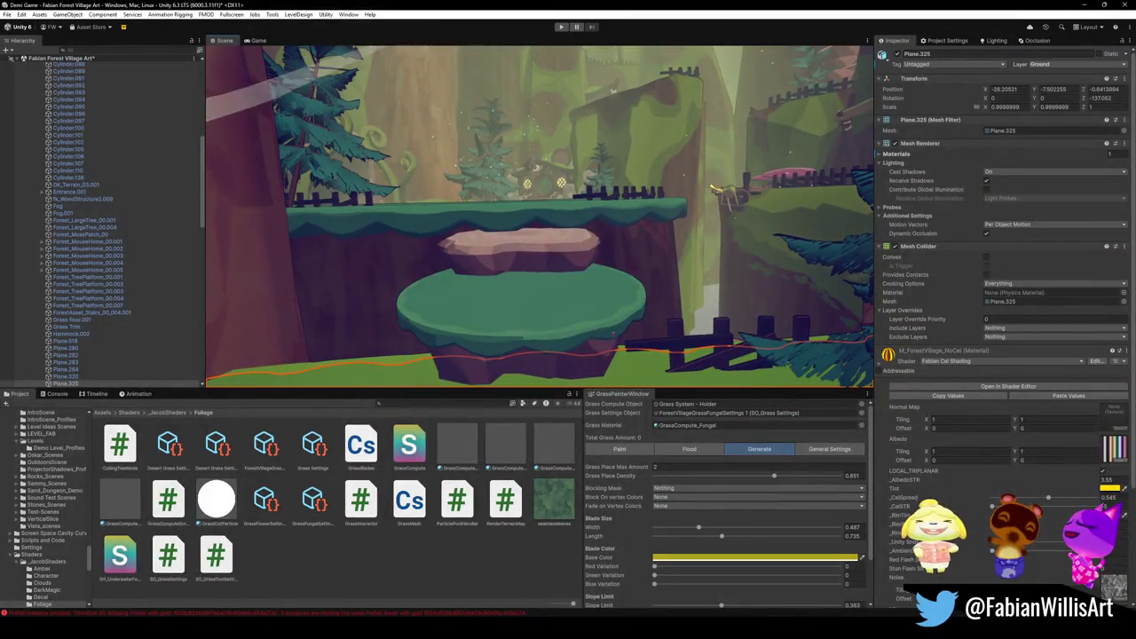
pyautogui.moveTo(494, 632)
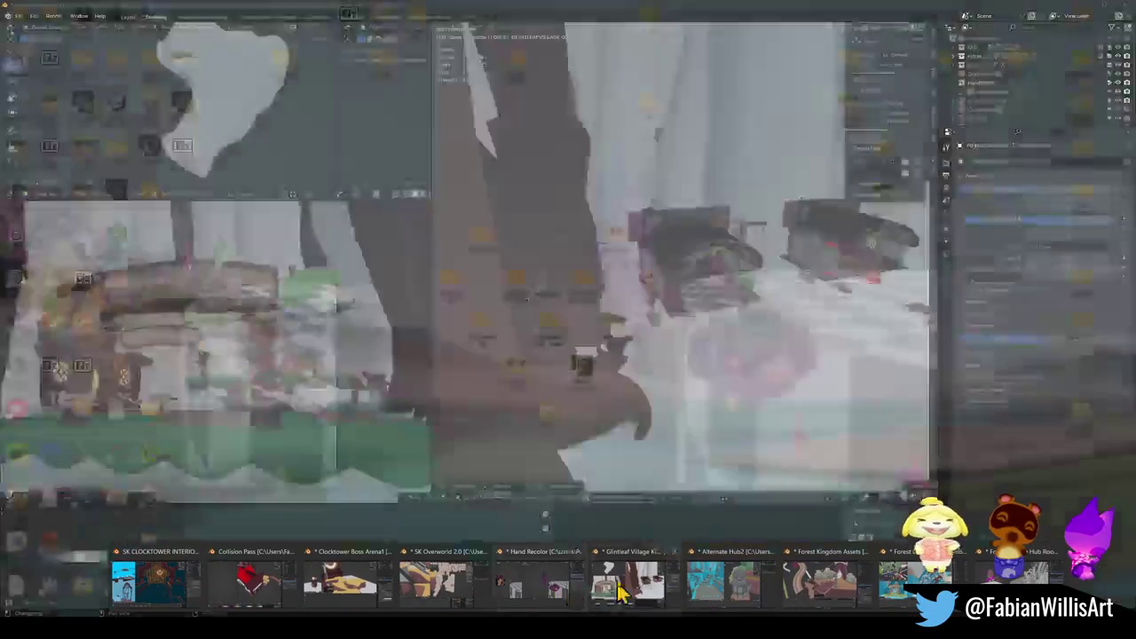
pyautogui.click(622, 593)
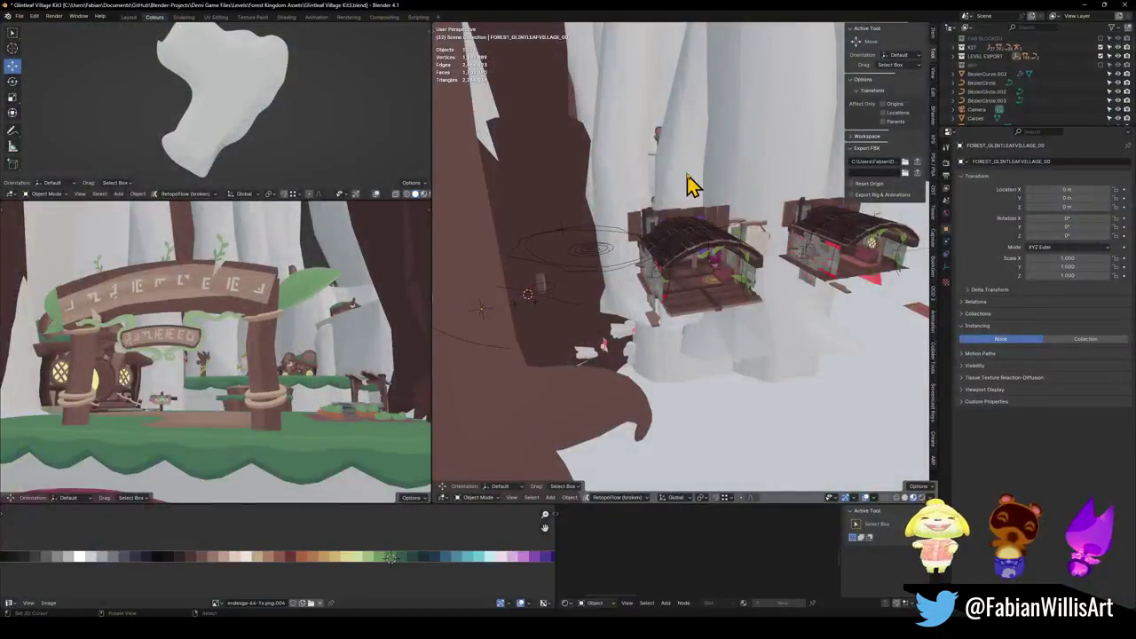
# Fly and orbit the view down onto the swirl platform and select the green platform.
pyautogui.hotkey('shift', '`')
pyautogui.press('w')
pyautogui.press('w')
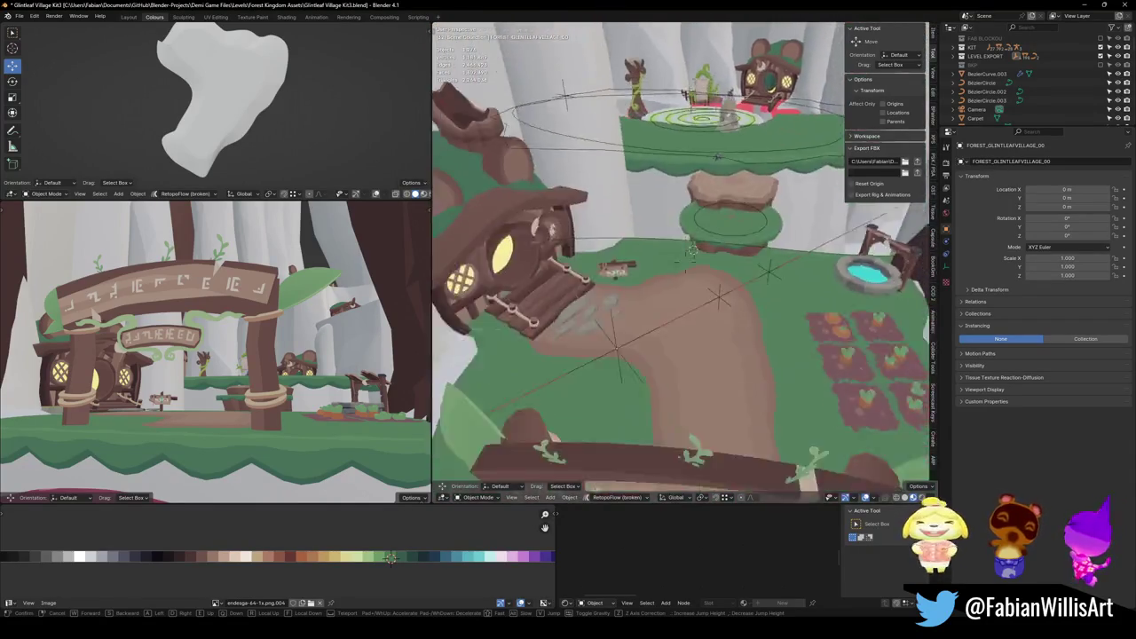
pyautogui.click(625, 215)
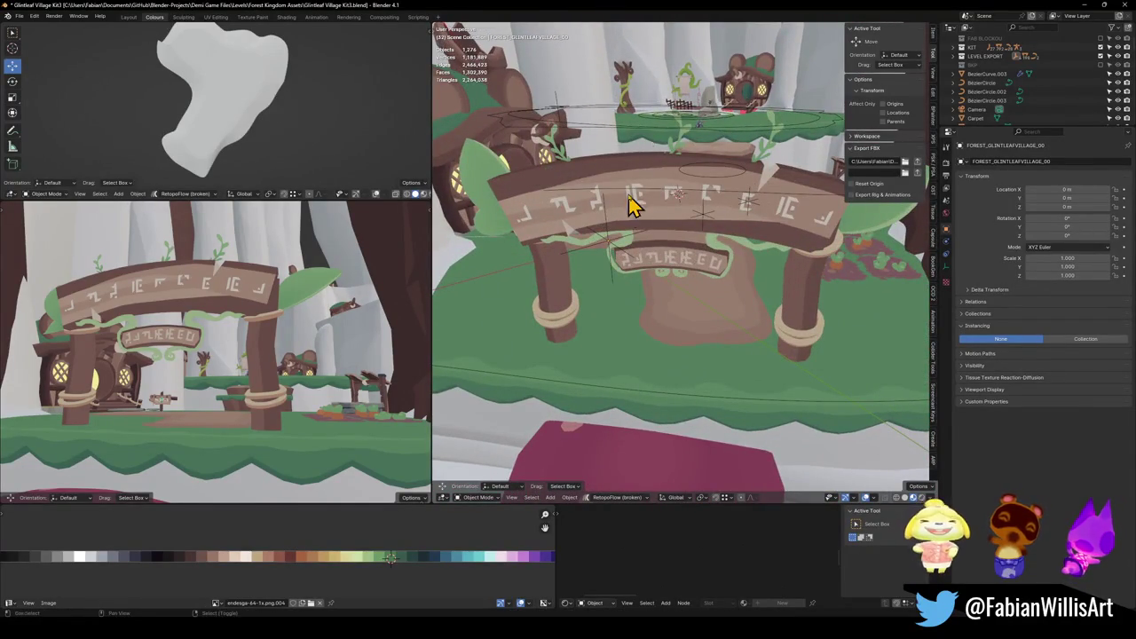
pyautogui.scroll(-5, 629, 210)
pyautogui.moveTo(659, 251)
pyautogui.mouseDown()
pyautogui.moveTo(700, 257)
pyautogui.moveTo(713, 278)
pyautogui.moveTo(697, 305)
pyautogui.mouseUp()
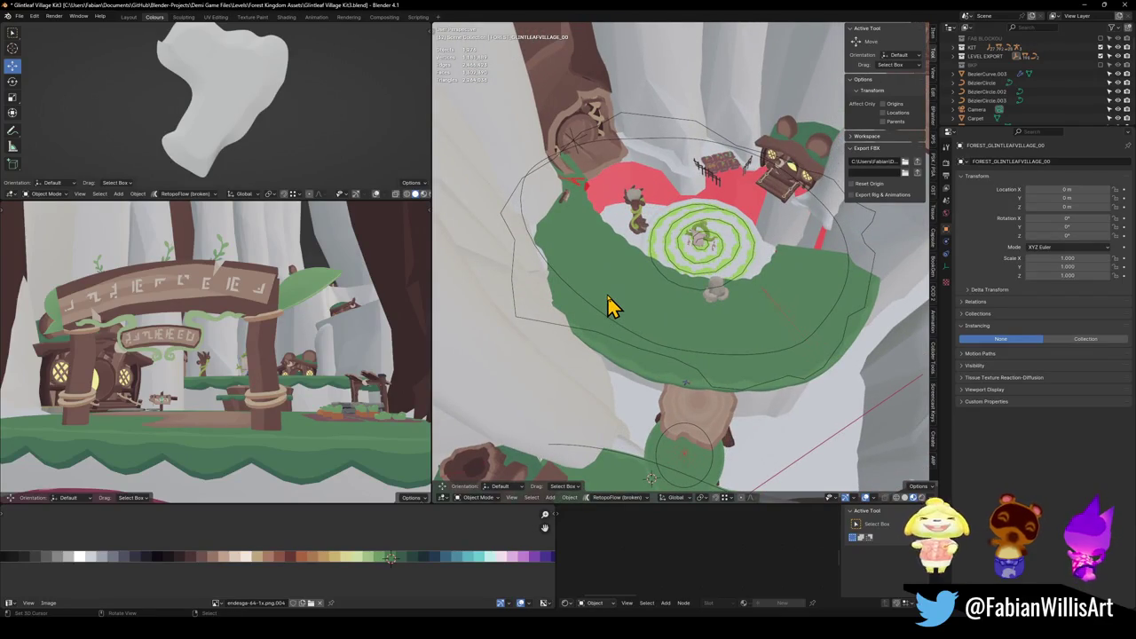
pyautogui.click(793, 284)
pyautogui.moveTo(793, 284)
pyautogui.mouseDown()
pyautogui.moveTo(750, 280)
pyautogui.moveTo(761, 299)
pyautogui.moveTo(830, 302)
pyautogui.mouseUp()
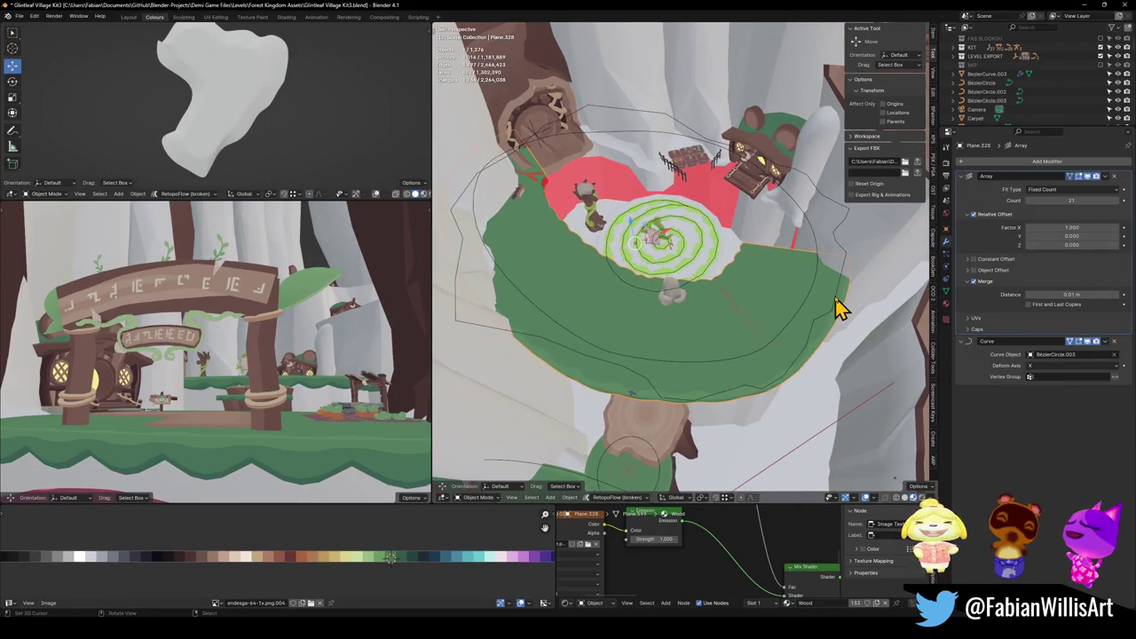
# Delete Forest_TreePlatform_00.008, then select BezierCircle.003 and enter Edit Mode.
pyautogui.click(839, 309)
pyautogui.press('Delete')
pyautogui.click(794, 330)
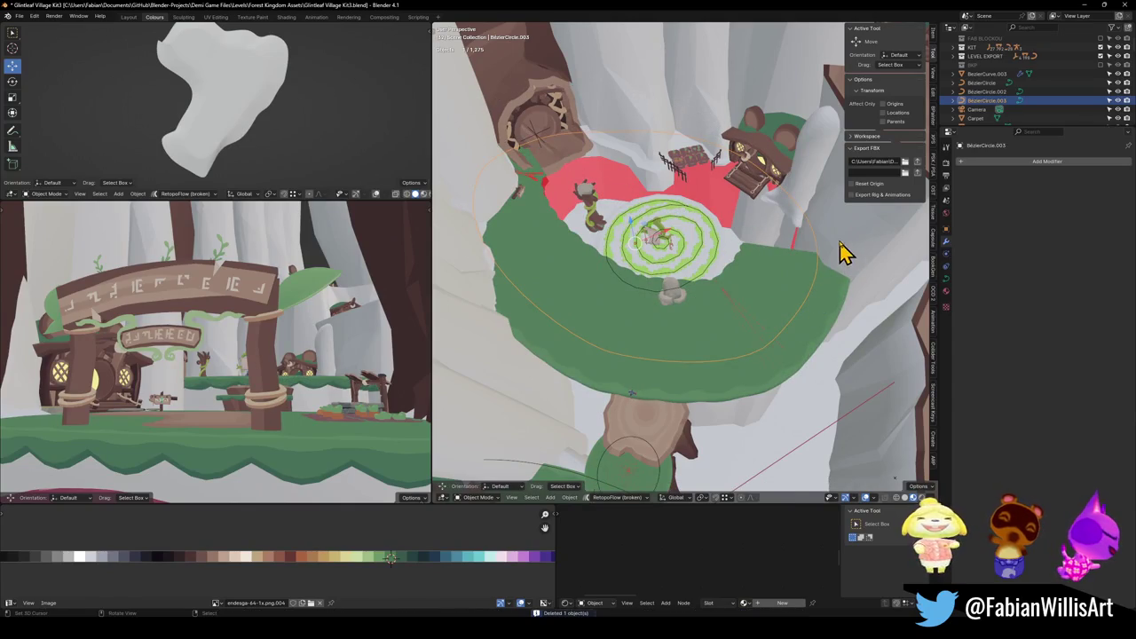
pyautogui.press('Tab')
# Move the circle's right-side control points out to the platform's edge.
pyautogui.click(812, 269)
pyautogui.press('g')
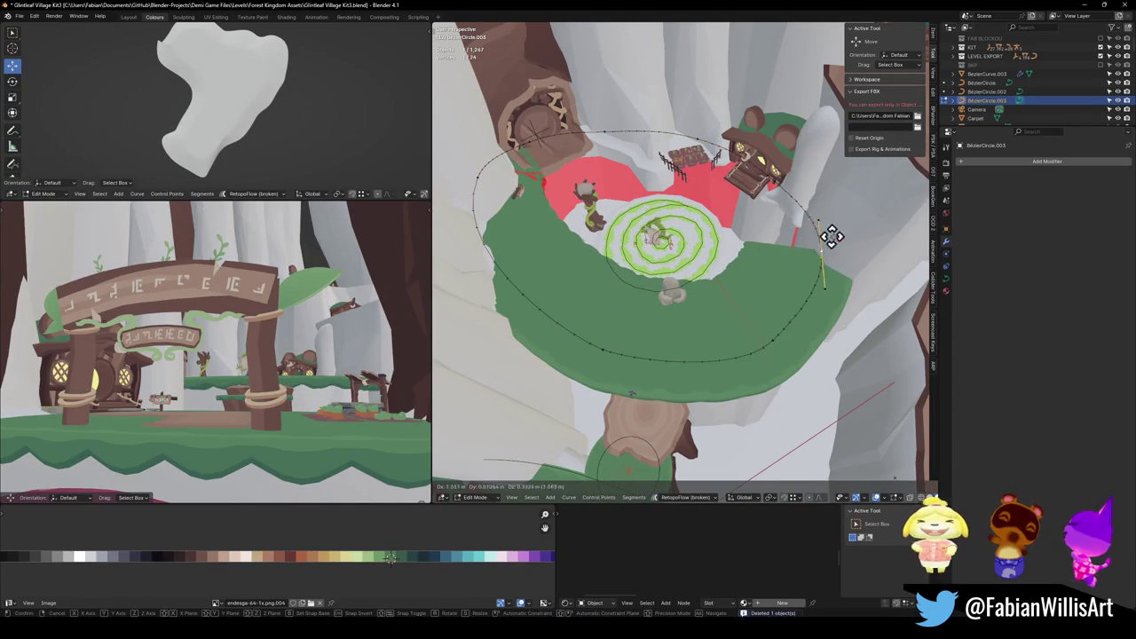
pyautogui.click(810, 224)
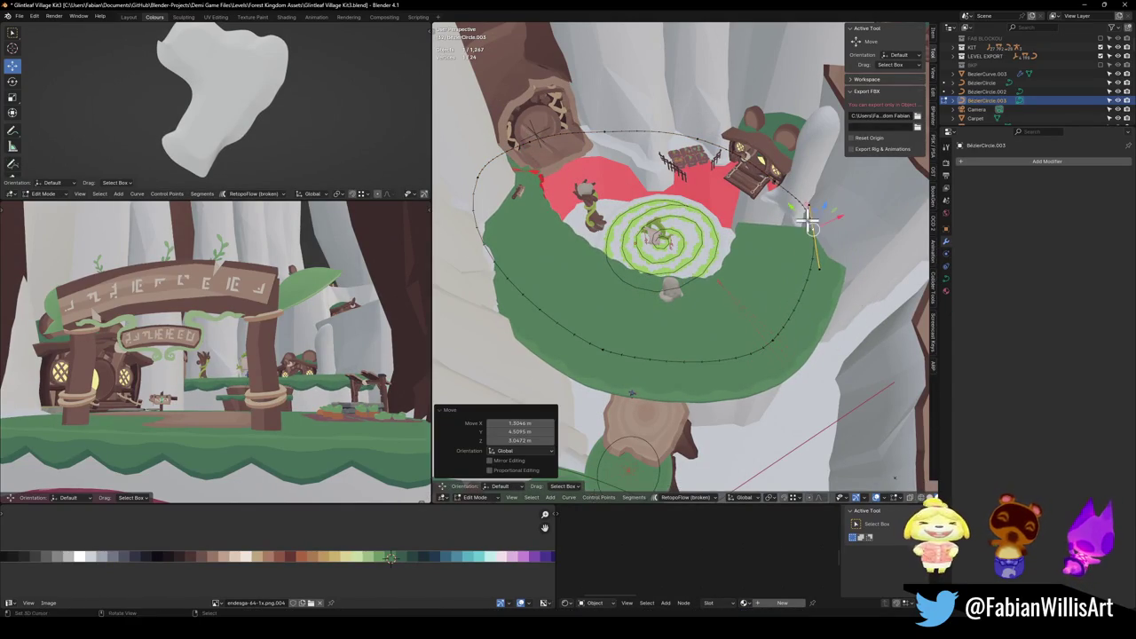
pyautogui.moveTo(816, 294)
pyautogui.mouseDown()
pyautogui.moveTo(738, 338)
pyautogui.moveTo(728, 266)
pyautogui.moveTo(738, 256)
pyautogui.moveTo(738, 275)
pyautogui.mouseUp()
pyautogui.scroll(1, 757, 298)
pyautogui.click(799, 280)
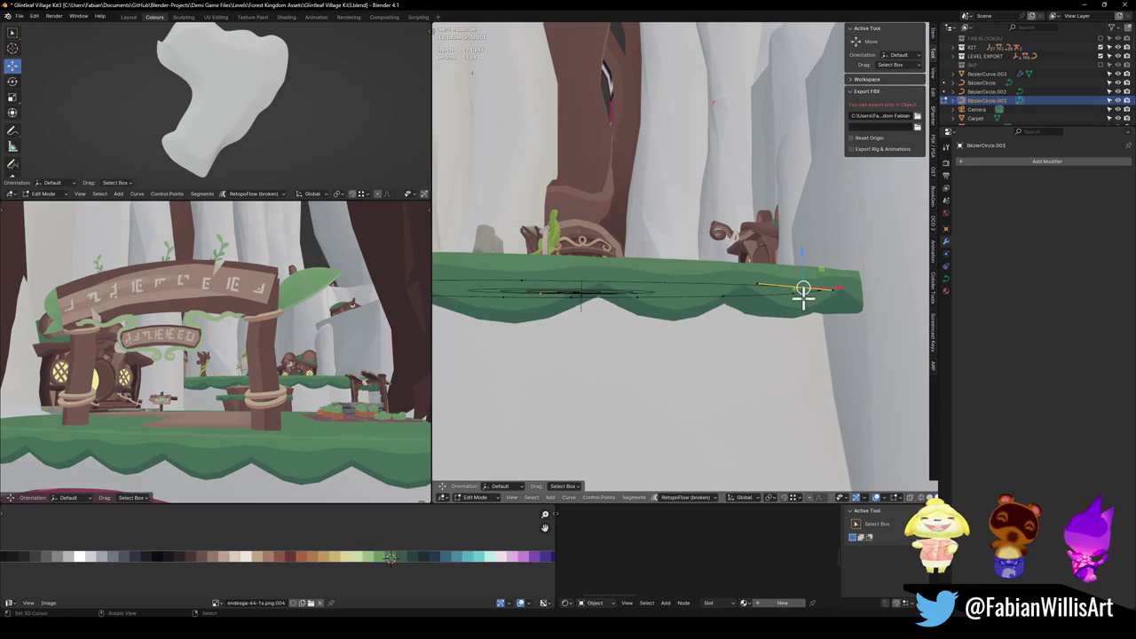
pyautogui.moveTo(812, 296); pyautogui.dragTo(751, 310)
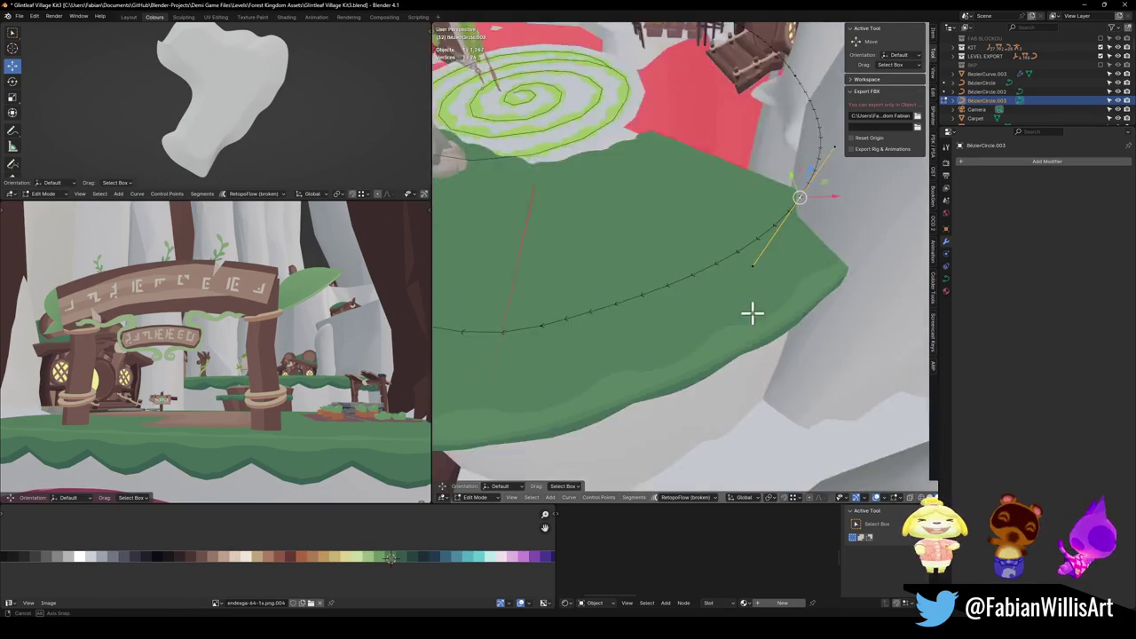
pyautogui.scroll(-3, 752, 310)
pyautogui.press('g')
pyautogui.press('z')
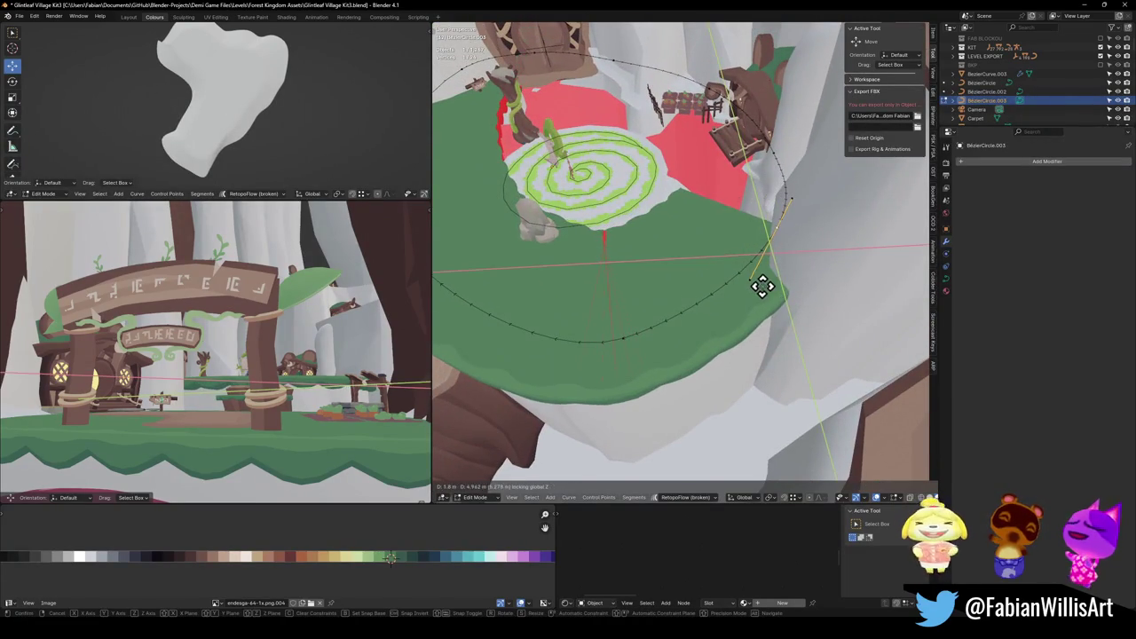
pyautogui.click(763, 286)
# Reposition the front curve points onto the edge and adjust one point's height.
pyautogui.moveTo(621, 325); pyautogui.dragTo(665, 332)
pyautogui.keyDown('shift'); pyautogui.rightClick(695, 330); pyautogui.keyUp('shift')
pyautogui.click(752, 330)
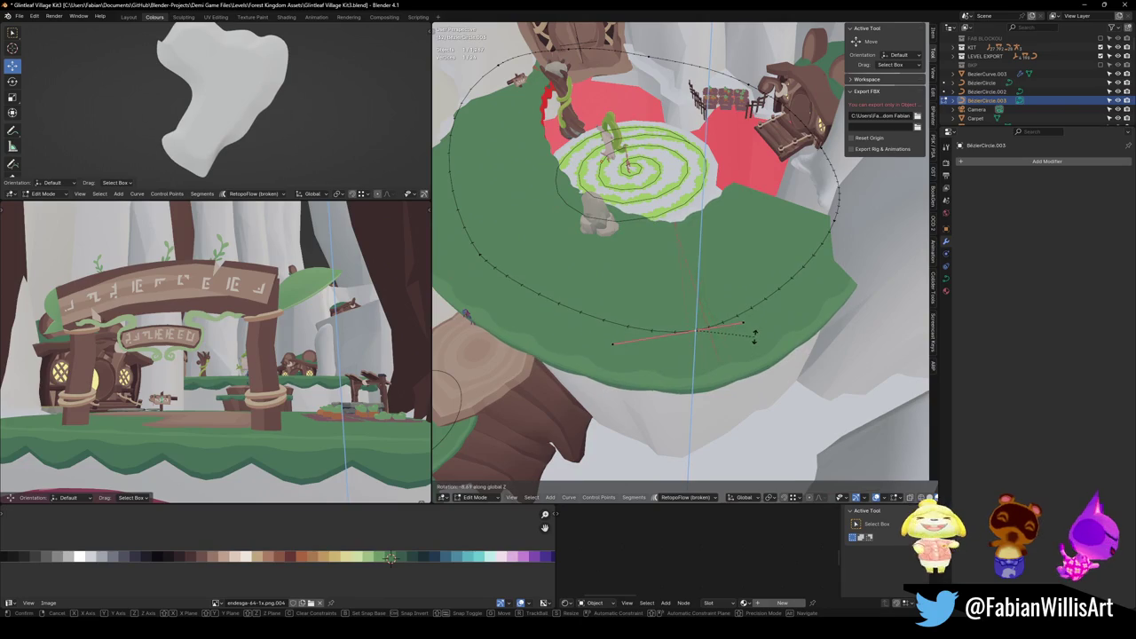
pyautogui.click(694, 331)
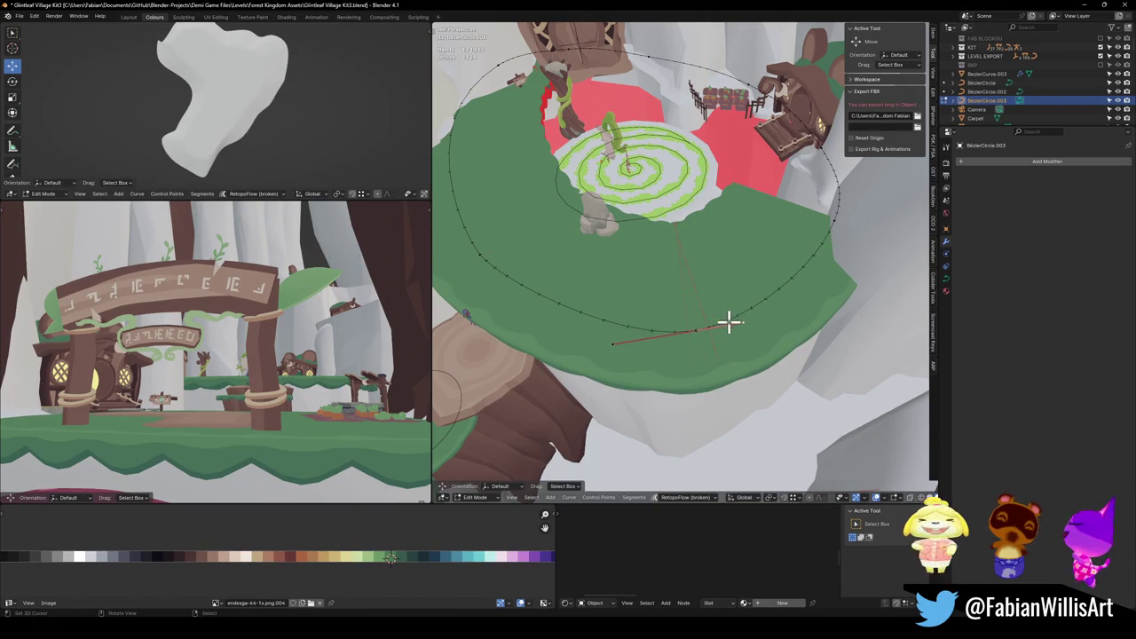
pyautogui.press('g')
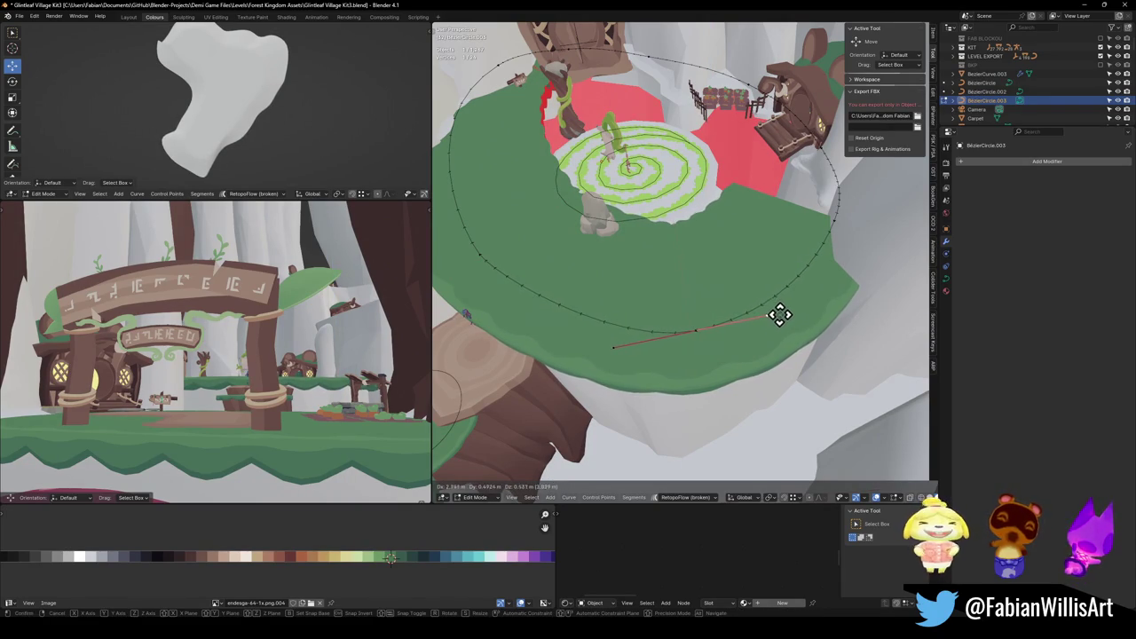
pyautogui.click(773, 315)
pyautogui.click(613, 347)
pyautogui.press('g')
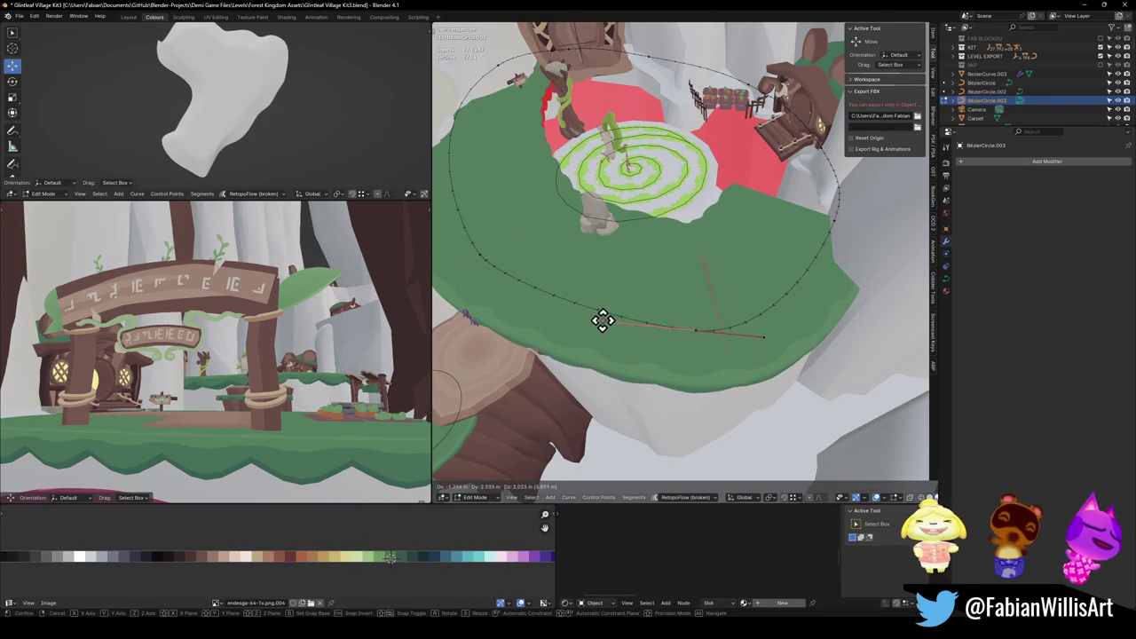
pyautogui.click(588, 330)
pyautogui.click(696, 334)
pyautogui.click(697, 333)
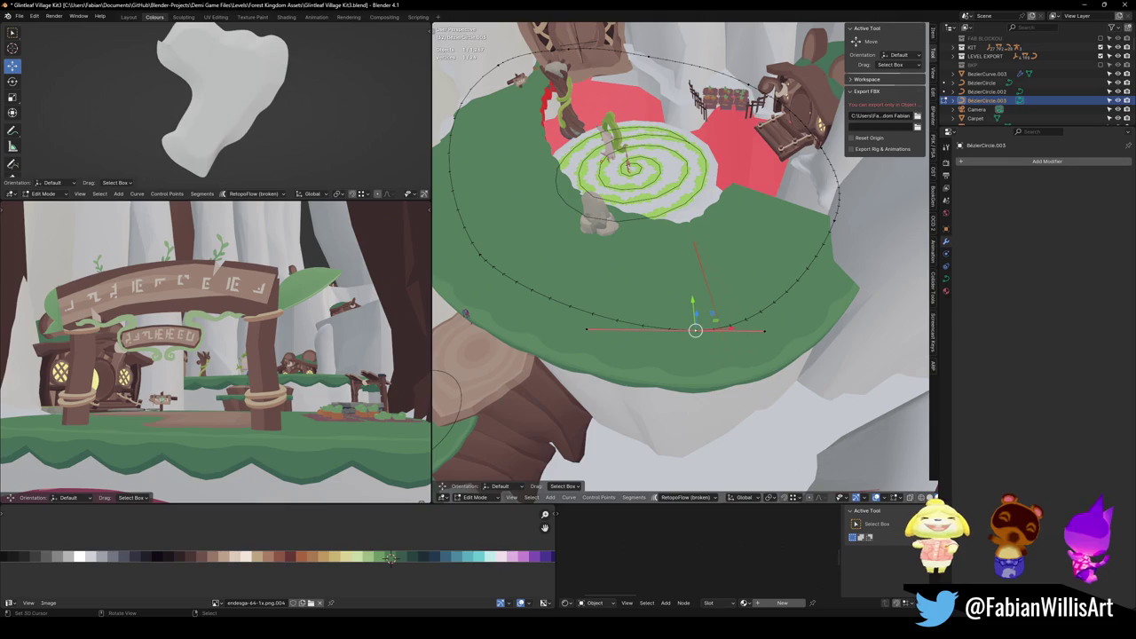
pyautogui.moveTo(576, 299)
pyautogui.mouseDown()
pyautogui.moveTo(616, 343)
pyautogui.moveTo(609, 241)
pyautogui.moveTo(616, 357)
pyautogui.moveTo(720, 371)
pyautogui.mouseUp()
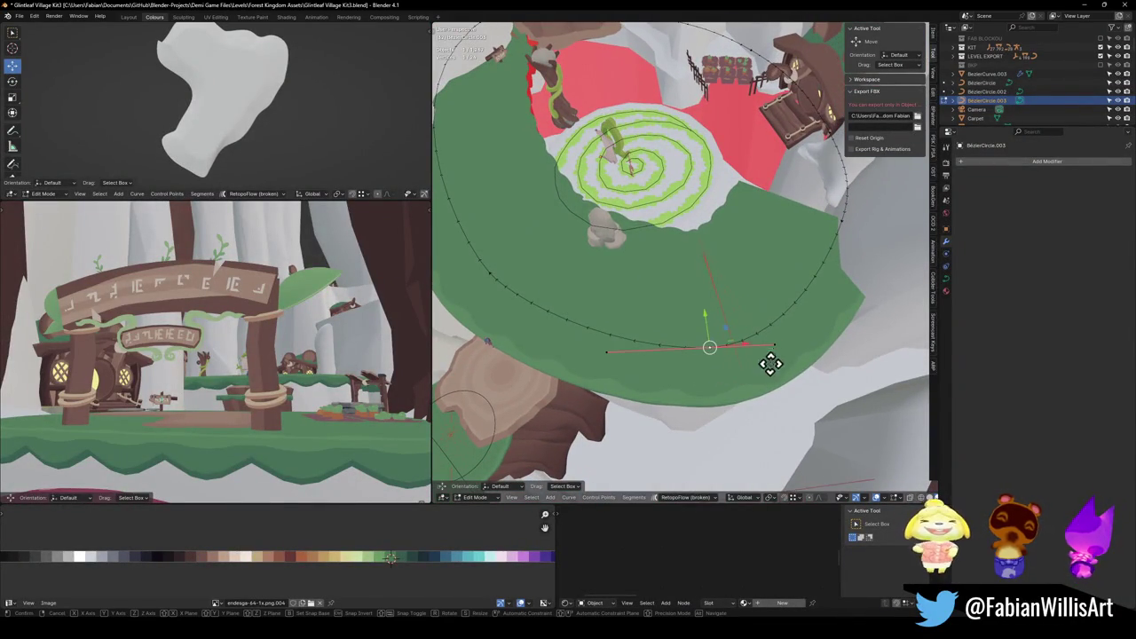
pyautogui.press('g')
pyautogui.click(751, 360)
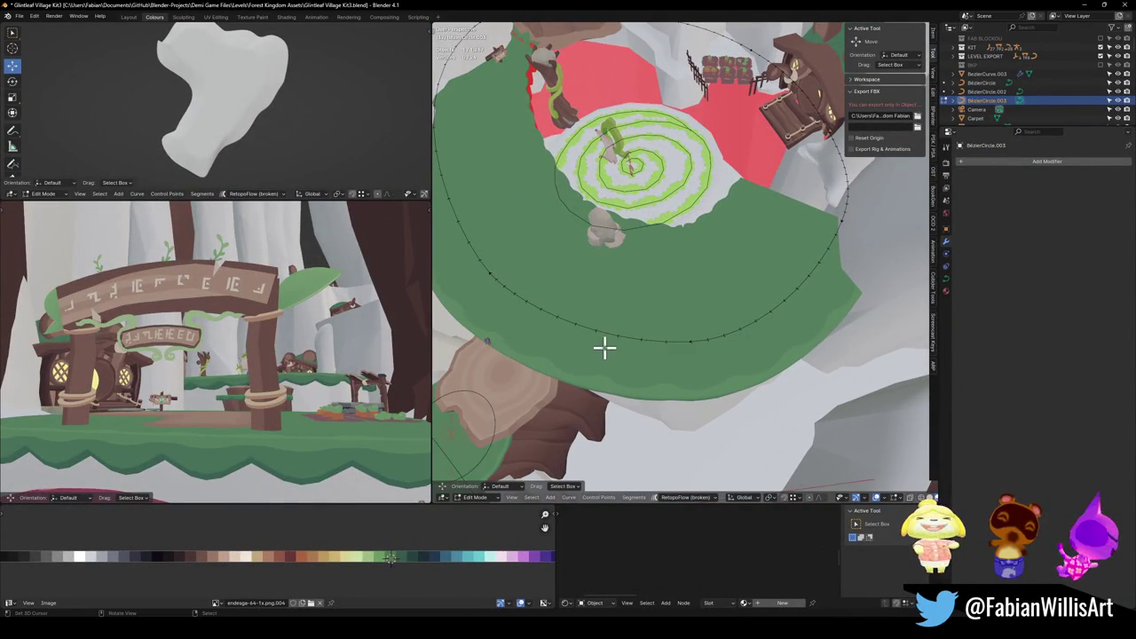
# Subdivide the Bezier circle to add more control points and shift the new points.
pyautogui.rightClick(523, 279)
pyautogui.click(528, 289)
pyautogui.press('g')
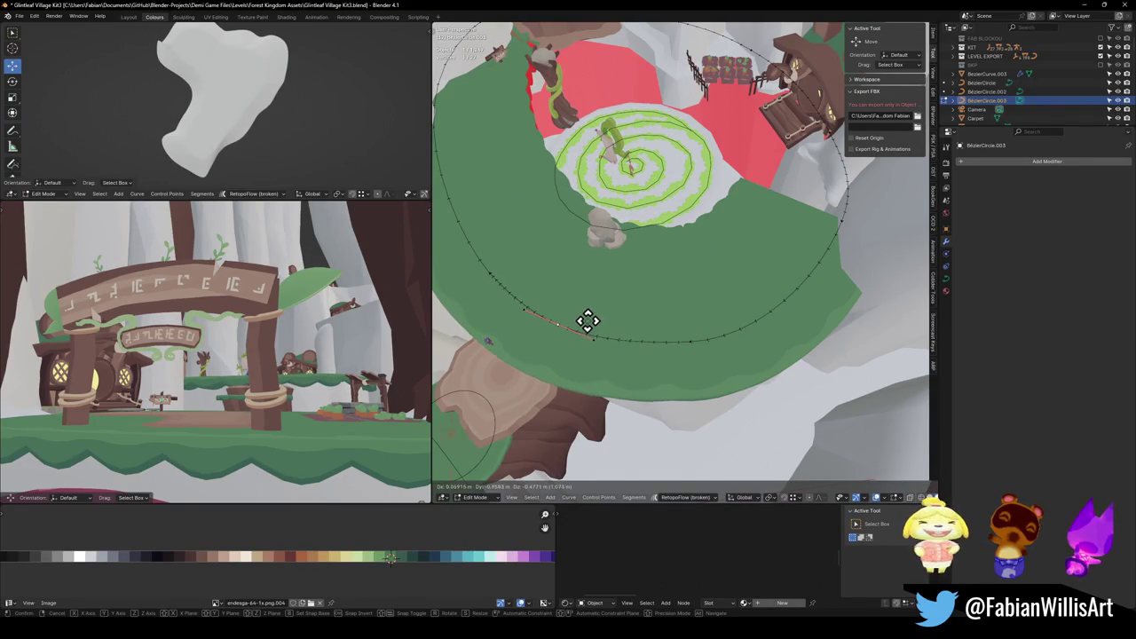
pyautogui.rightClick(595, 329)
pyautogui.press('g')
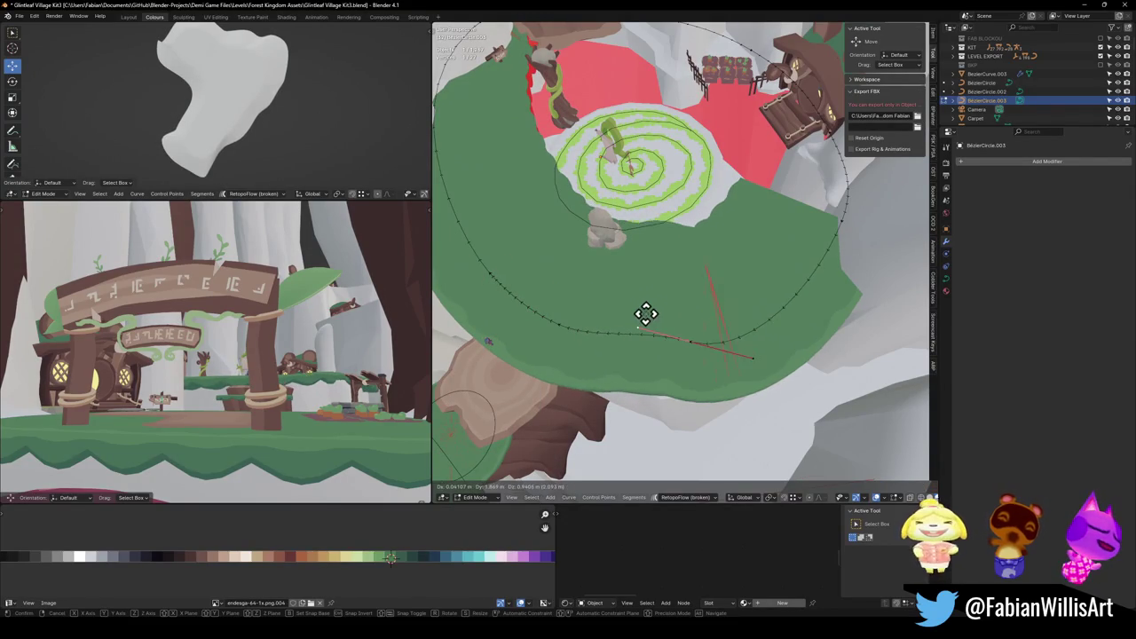
pyautogui.click(632, 332)
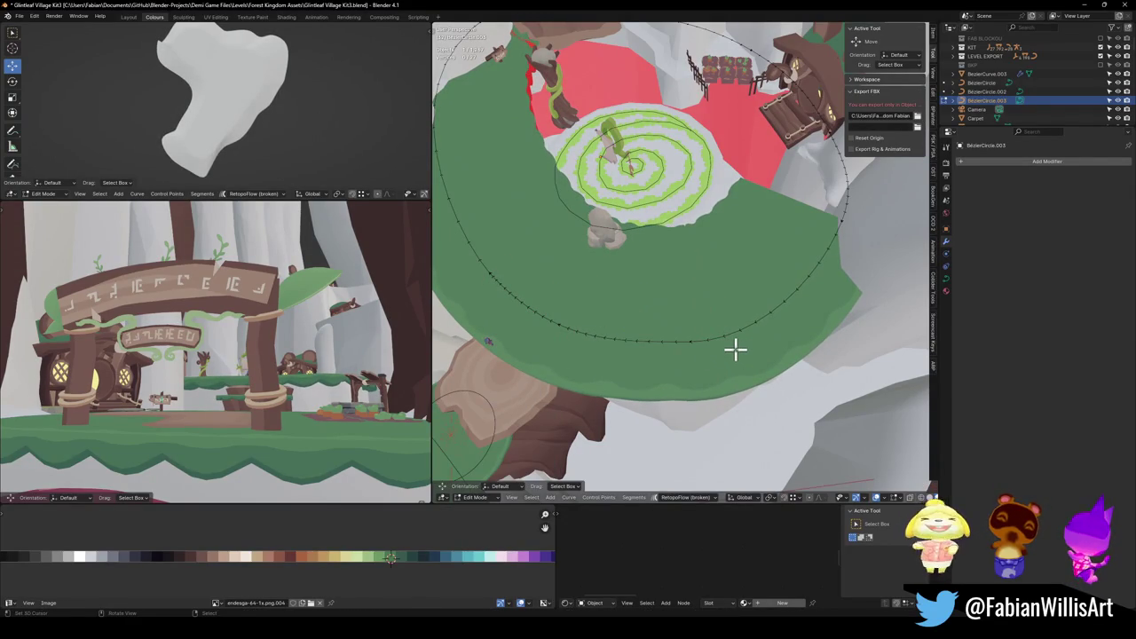
# Flatten the selected arc points to one height with S Z 0, then view from top.
pyautogui.keyDown('ctrl'); pyautogui.click(737, 345); pyautogui.keyUp('ctrl')
pyautogui.keyDown('ctrl'); pyautogui.click(778, 287); pyautogui.keyUp('ctrl')
pyautogui.press('s')
pyautogui.press('z')
pyautogui.press('0')
pyautogui.press('Return')
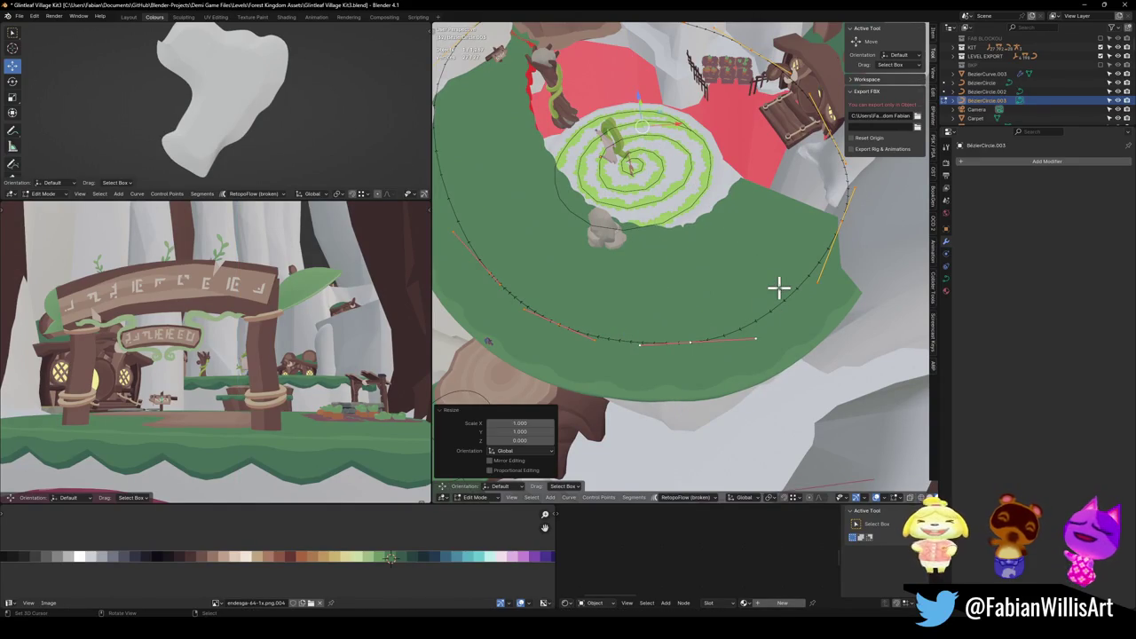
pyautogui.press('KP_7')
pyautogui.hotkey('alt', 'a')
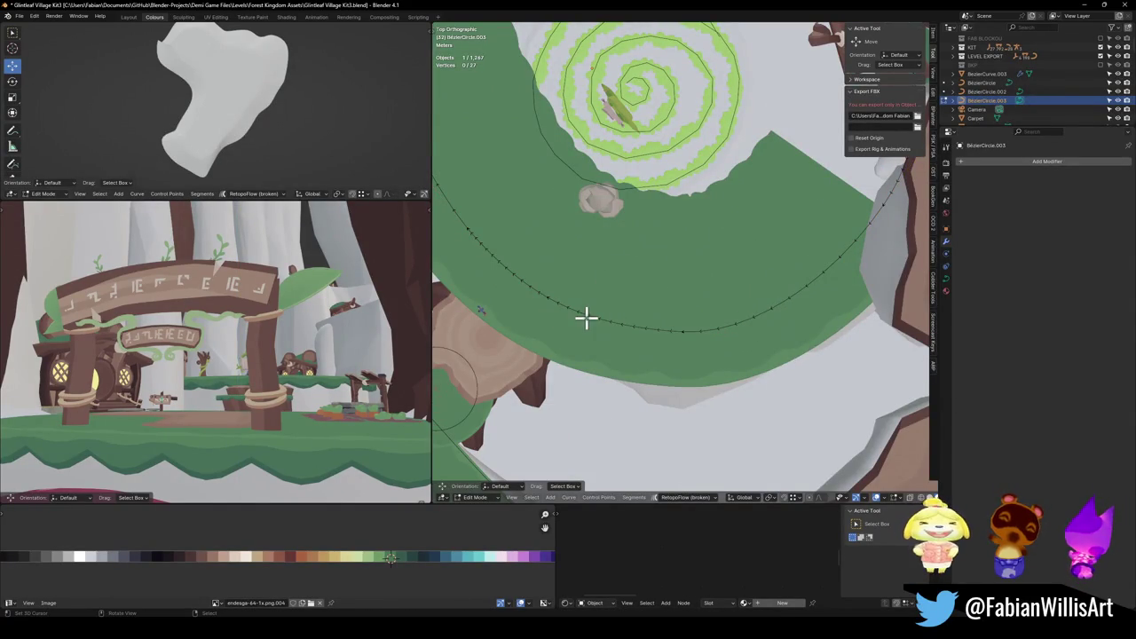
# Move curve points and a right-side handle in top view to follow the platform rim.
pyautogui.click(542, 298)
pyautogui.press('g')
pyautogui.click(632, 302)
pyautogui.click(511, 277)
pyautogui.moveTo(542, 279)
pyautogui.mouseDown()
pyautogui.moveTo(540, 263)
pyautogui.moveTo(568, 275)
pyautogui.mouseUp()
pyautogui.click(680, 331)
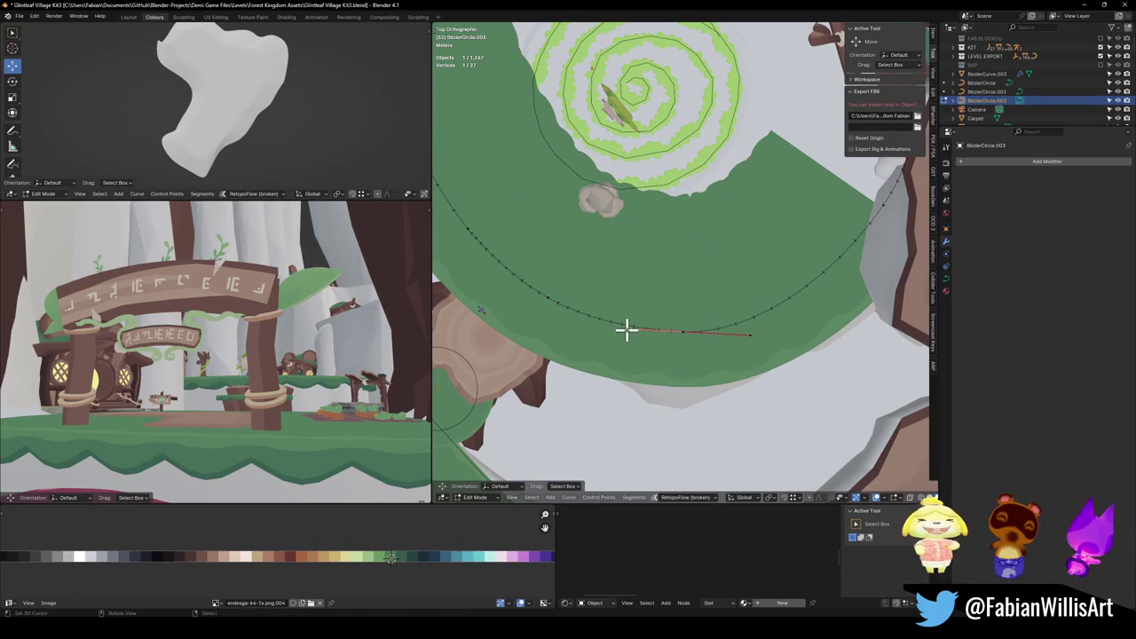
pyautogui.click(772, 338)
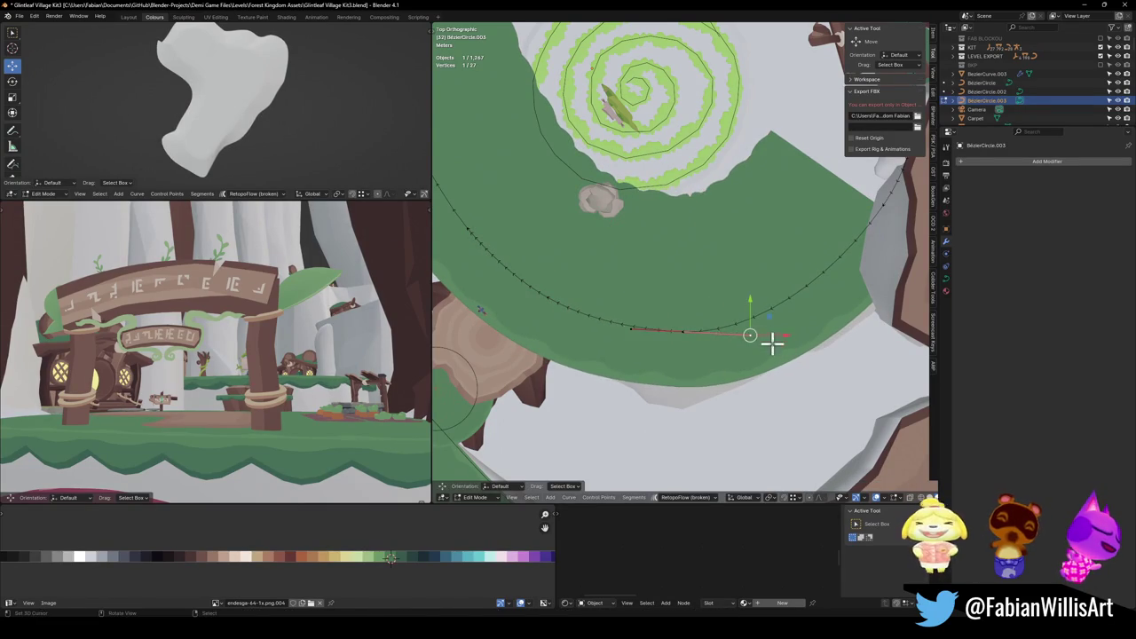
pyautogui.press('g')
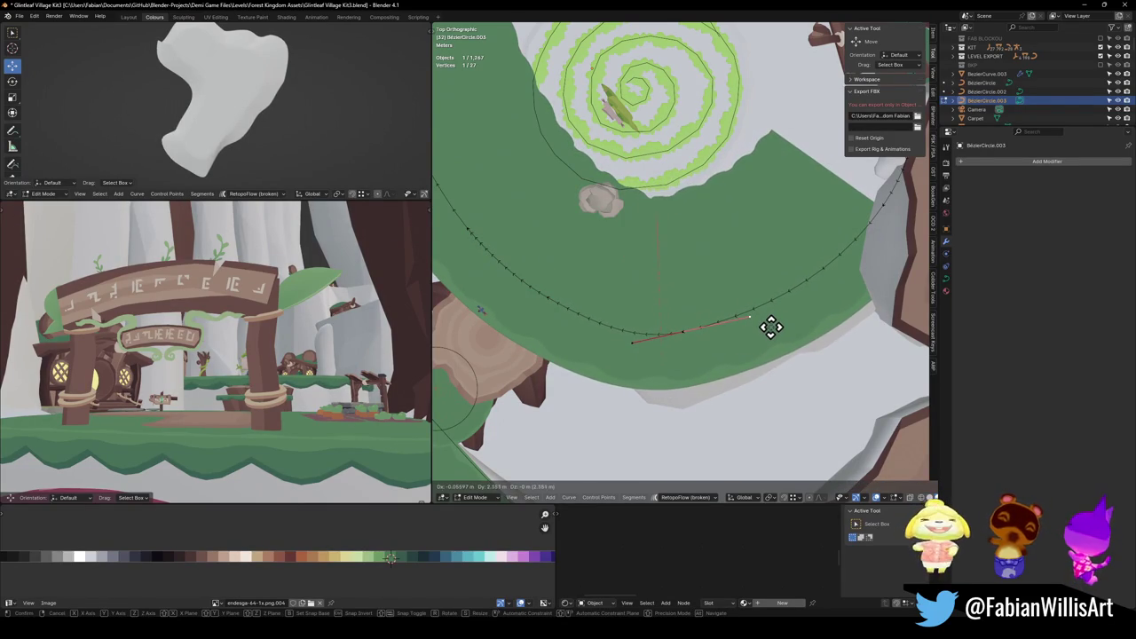
pyautogui.click(778, 329)
pyautogui.click(872, 213)
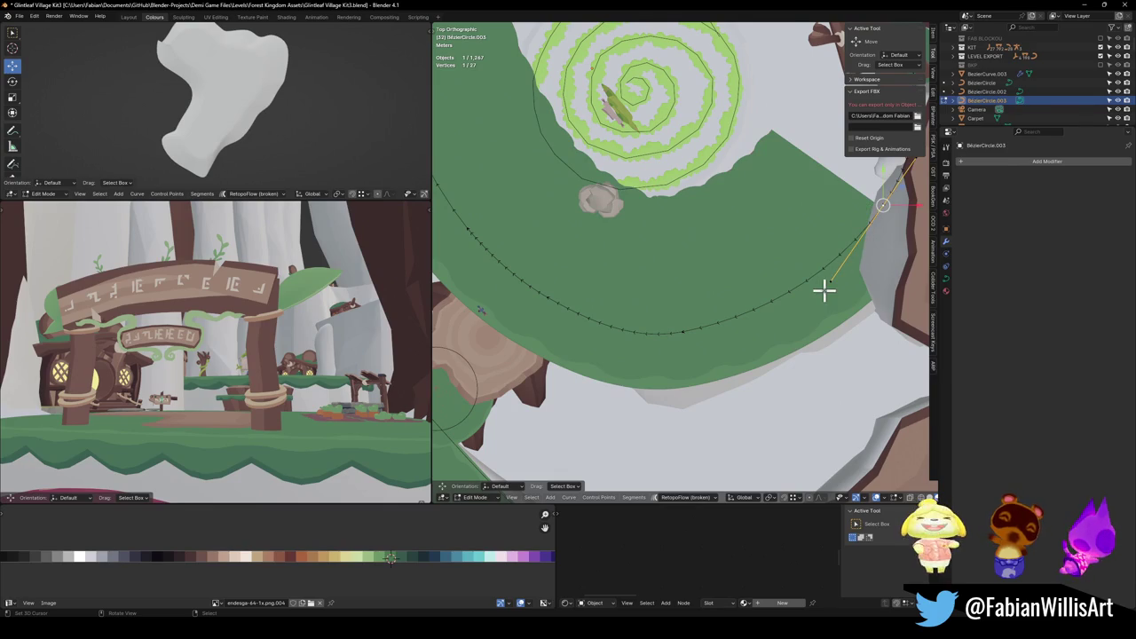
pyautogui.hscroll(3, 825, 290)
pyautogui.click(772, 296)
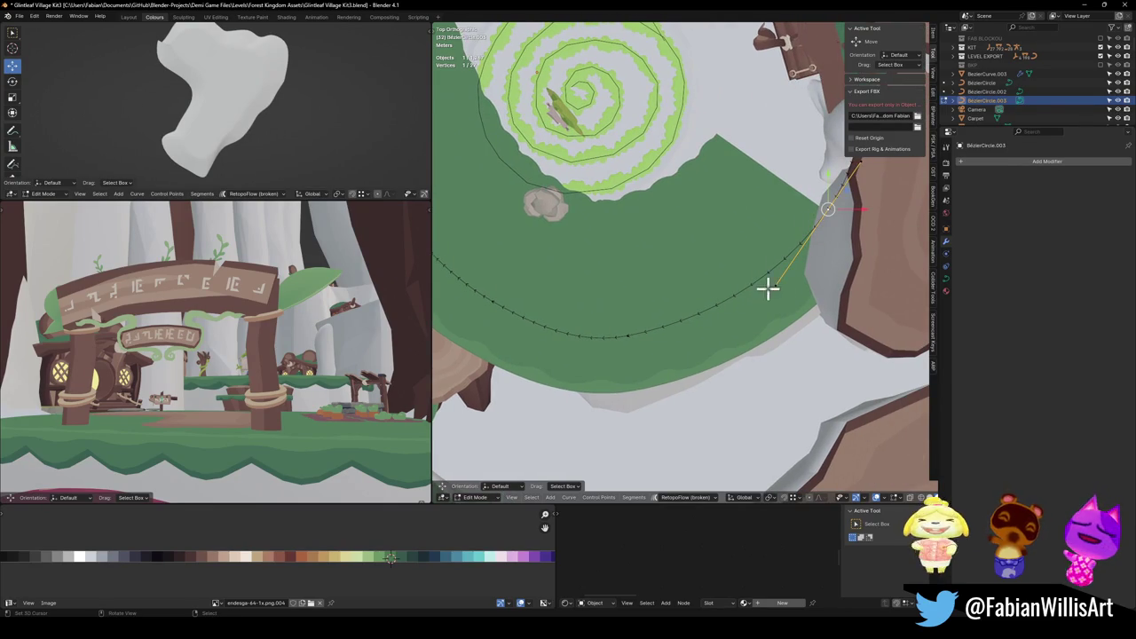
pyautogui.press('g')
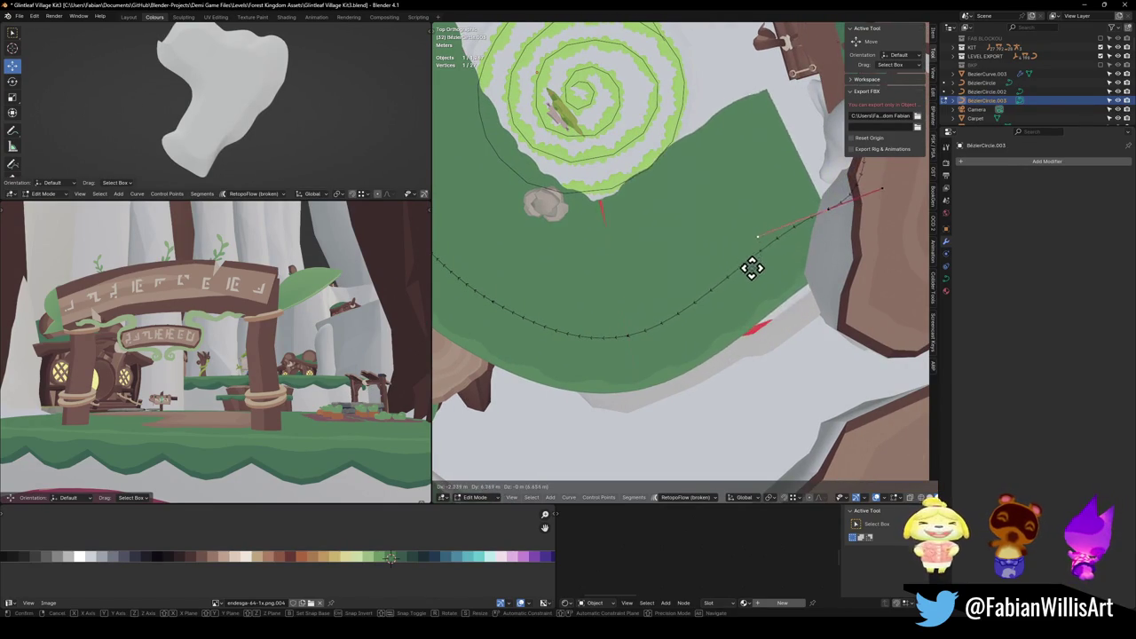
pyautogui.click(765, 282)
# Inspect the curve, then place three more points onto the platform's edge from top view.
pyautogui.moveTo(610, 288)
pyautogui.mouseDown()
pyautogui.moveTo(720, 317)
pyautogui.moveTo(630, 338)
pyautogui.moveTo(651, 250)
pyautogui.moveTo(635, 252)
pyautogui.moveTo(634, 325)
pyautogui.moveTo(720, 323)
pyautogui.moveTo(804, 283)
pyautogui.mouseUp()
pyautogui.press('KP_7')
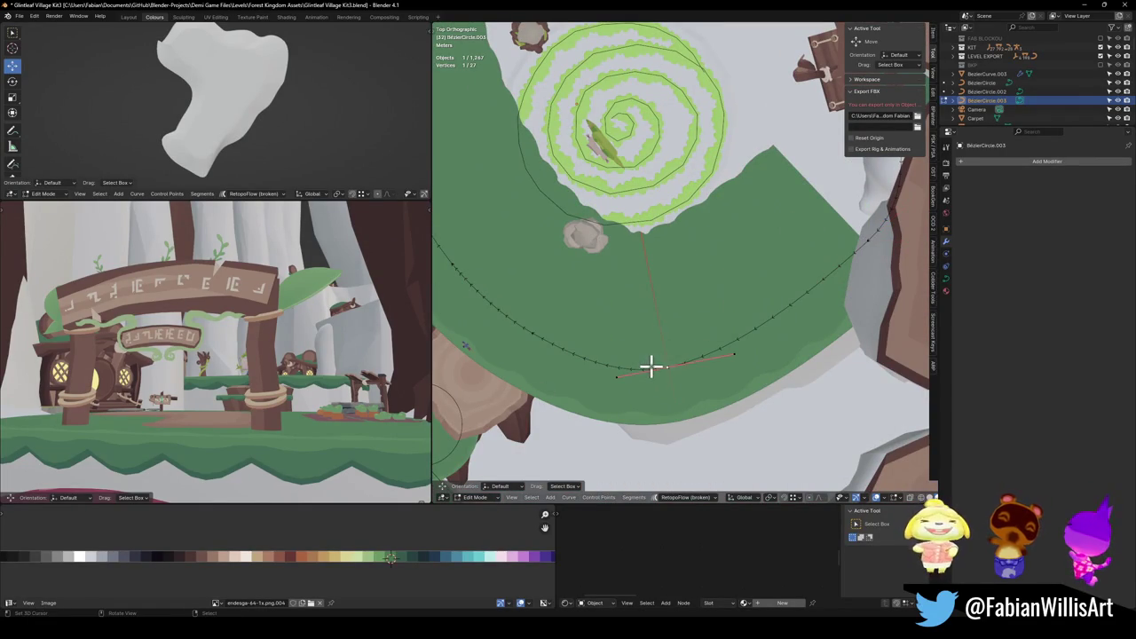
pyautogui.press('g')
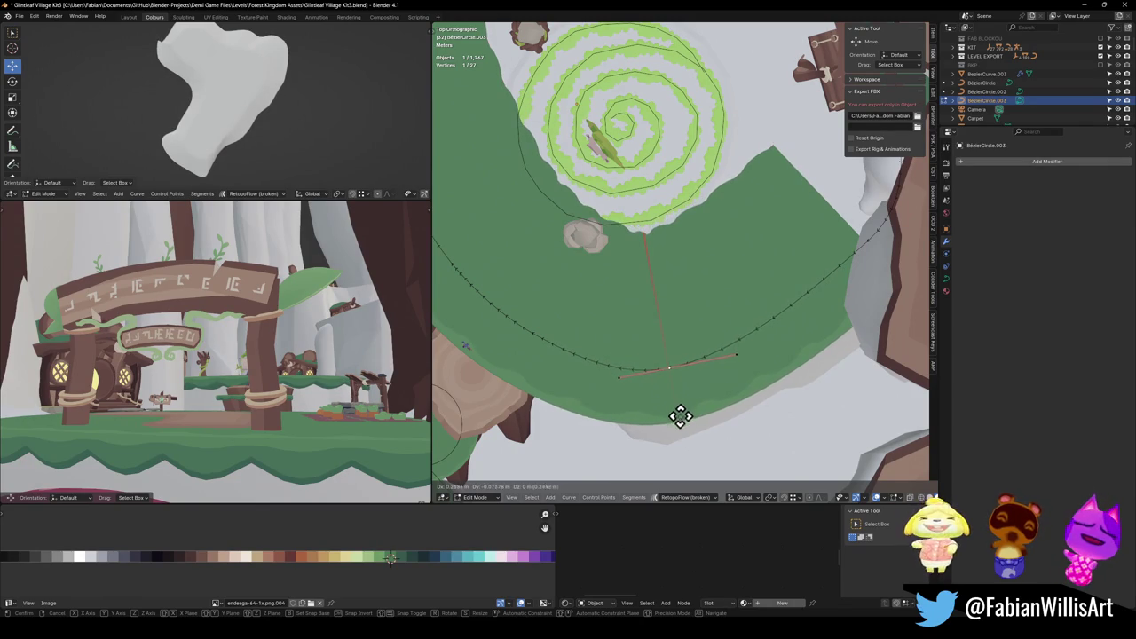
pyautogui.click(679, 414)
pyautogui.click(868, 246)
pyautogui.press('g')
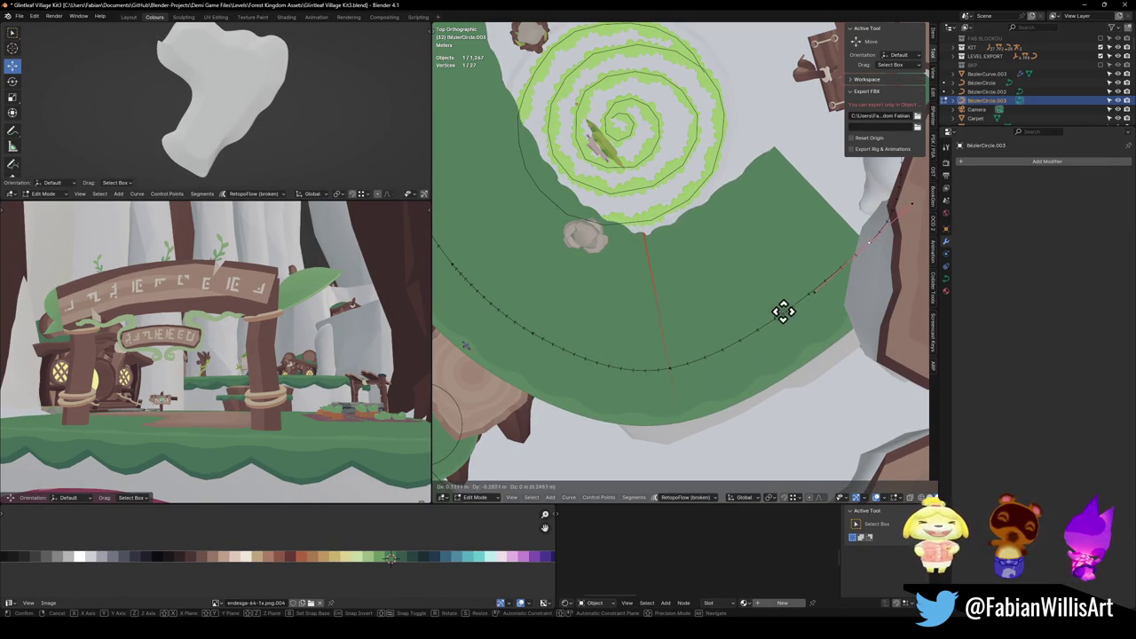
pyautogui.click(781, 309)
pyautogui.click(734, 297)
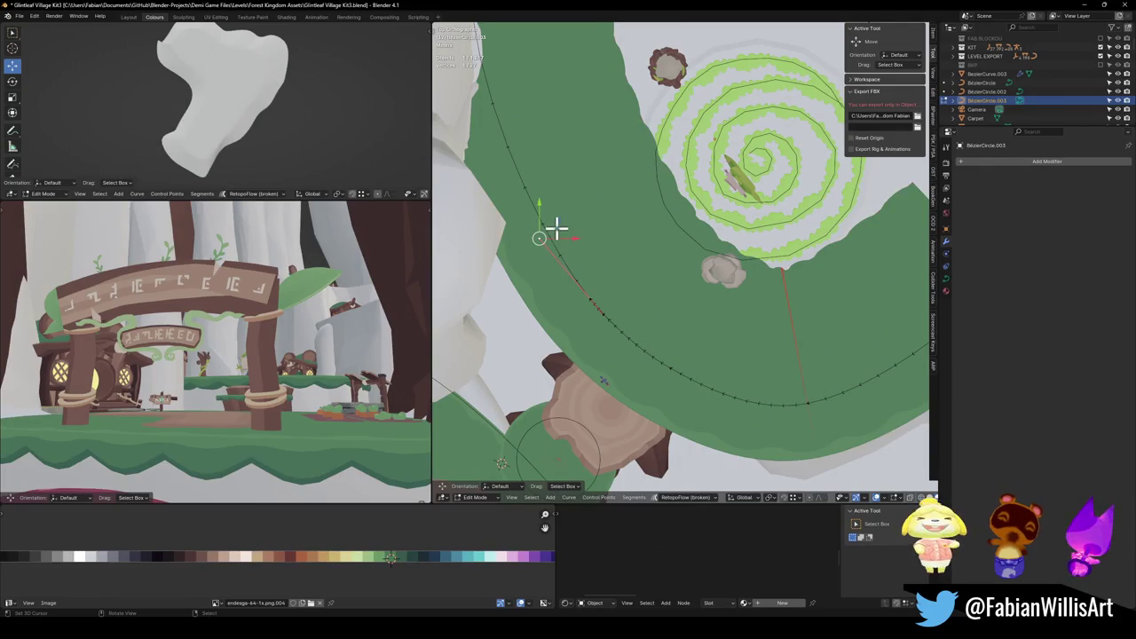
pyautogui.press('g')
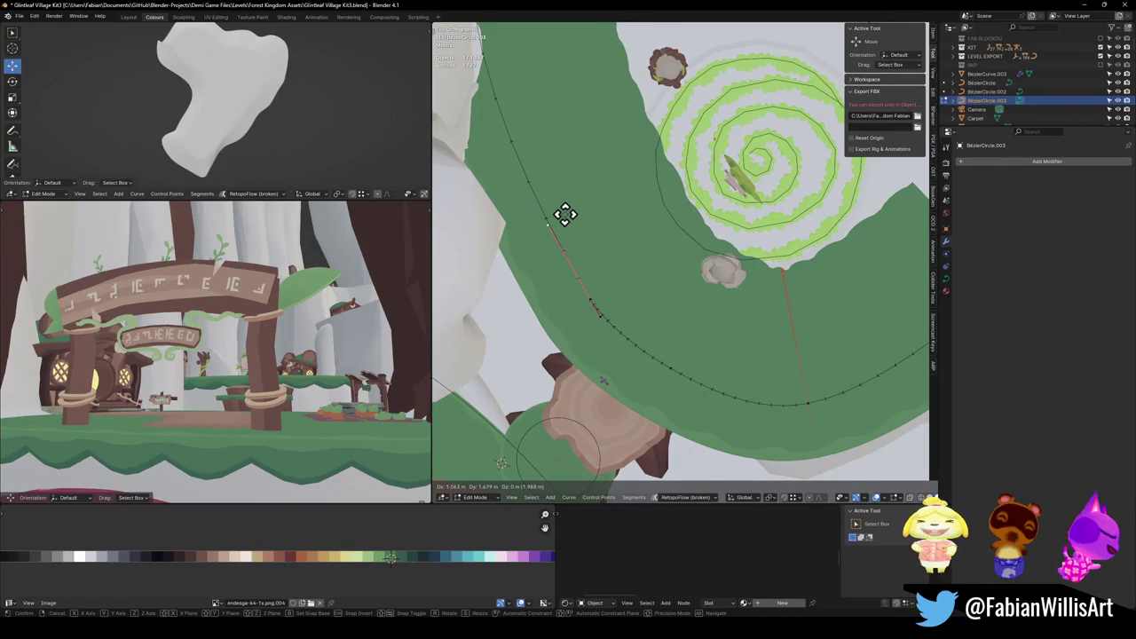
pyautogui.click(565, 215)
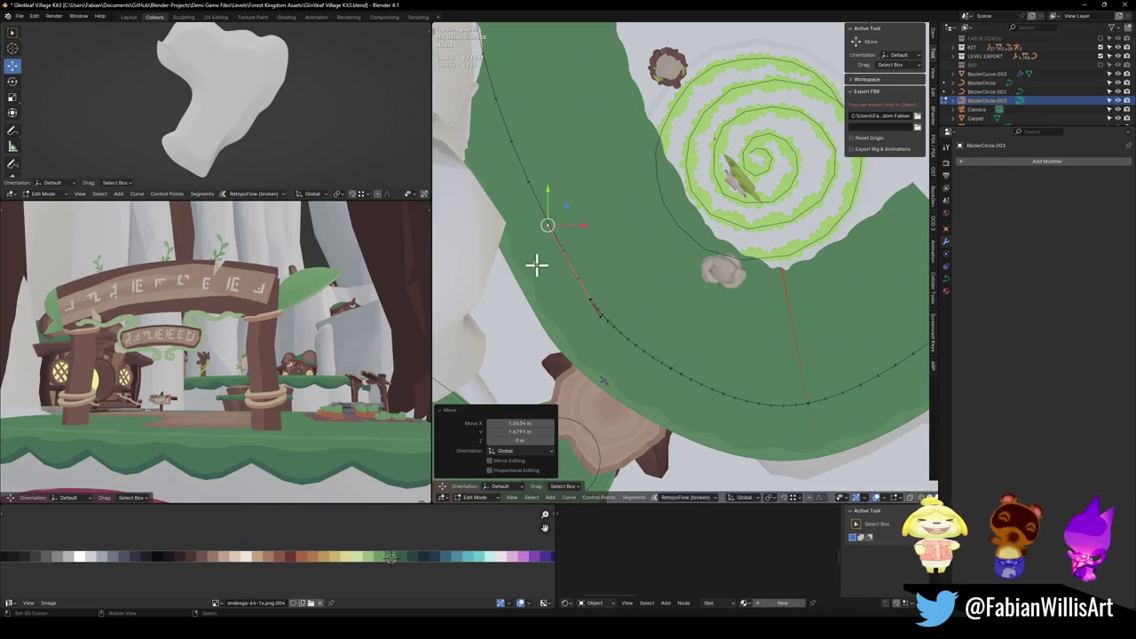
# Frame the selected point, orbit to a side view, and start a horizontal-only move.
pyautogui.press('g')
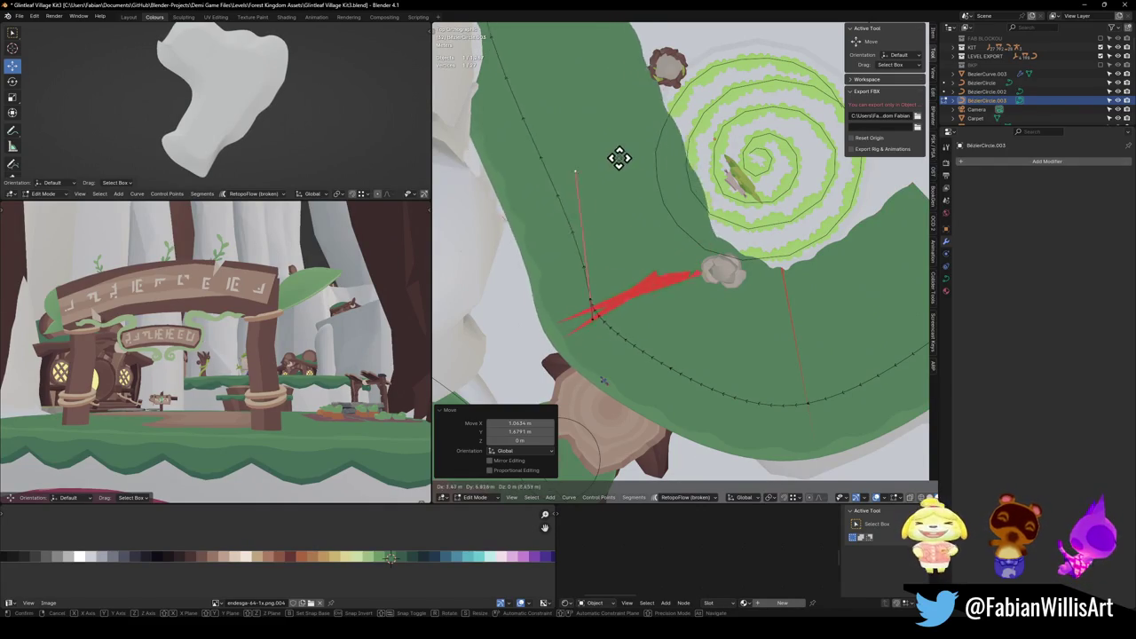
pyautogui.press('Escape')
pyautogui.press('KP_Decimal')
pyautogui.moveTo(683, 307)
pyautogui.mouseDown()
pyautogui.moveTo(695, 196)
pyautogui.moveTo(683, 246)
pyautogui.moveTo(670, 244)
pyautogui.moveTo(700, 269)
pyautogui.mouseUp()
pyautogui.press('g')
pyautogui.hotkey('shift', 'z')
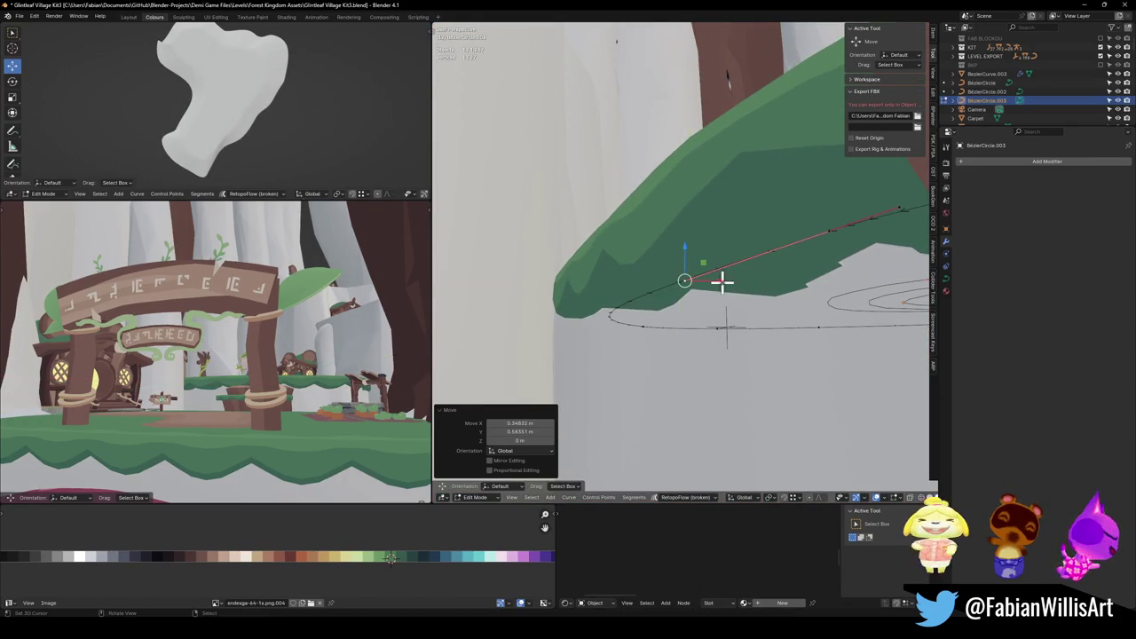
# Place two left-side curve points on the grassy rim in top view, then check in perspective.
pyautogui.click(722, 282)
pyautogui.moveTo(756, 261)
pyautogui.mouseDown()
pyautogui.moveTo(685, 241)
pyautogui.moveTo(768, 349)
pyautogui.mouseUp()
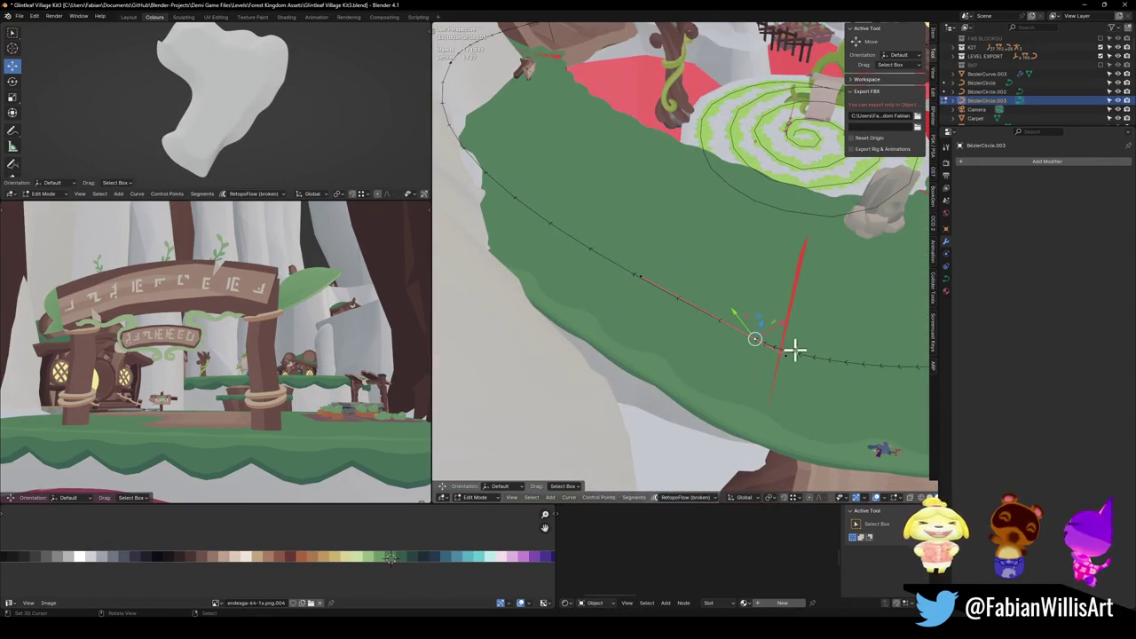
pyautogui.press('KP_7')
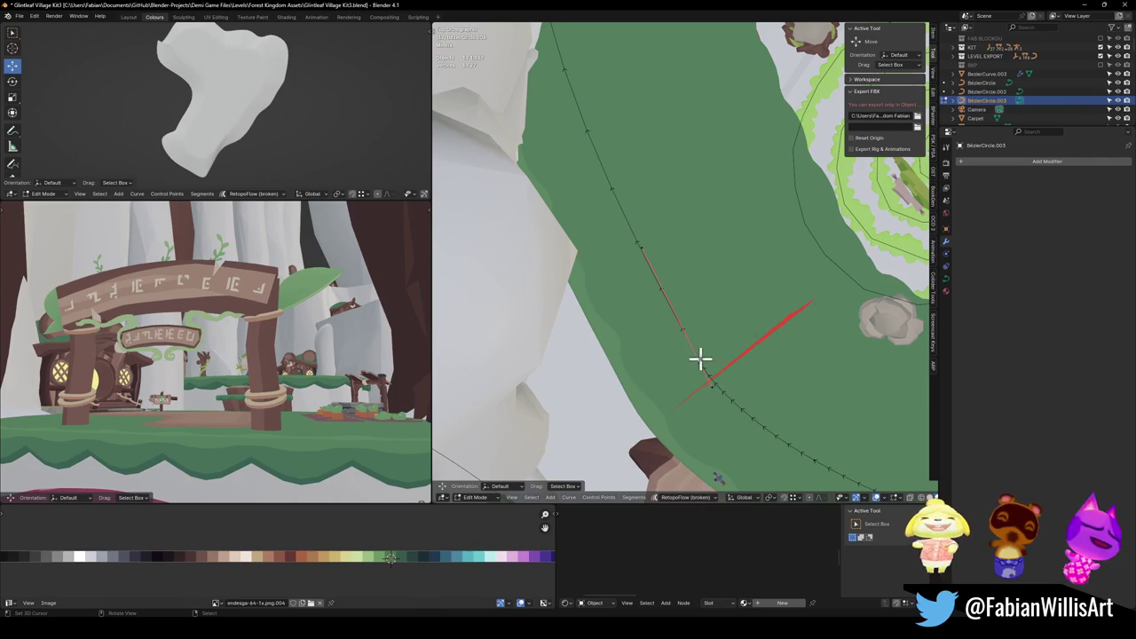
pyautogui.press('g')
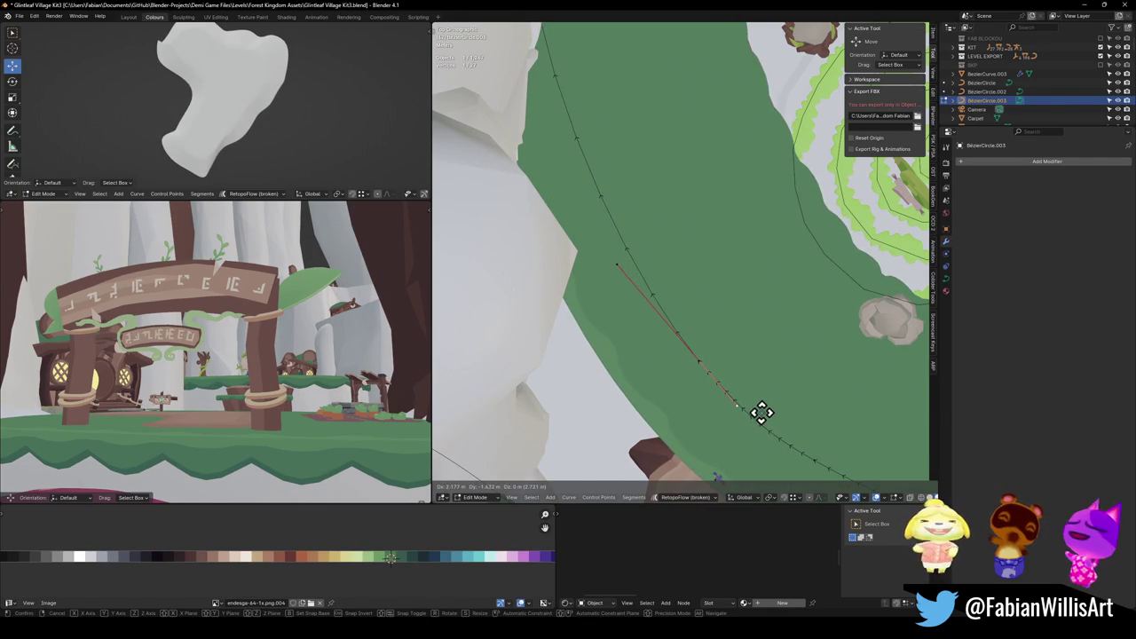
pyautogui.click(761, 413)
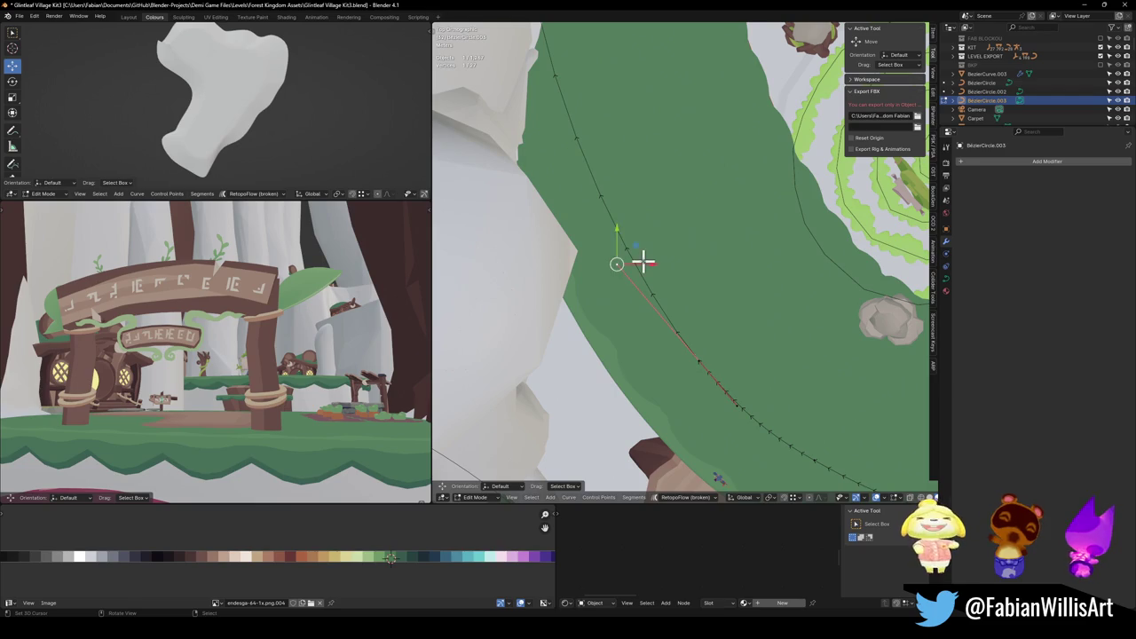
pyautogui.press('g')
pyautogui.click(678, 292)
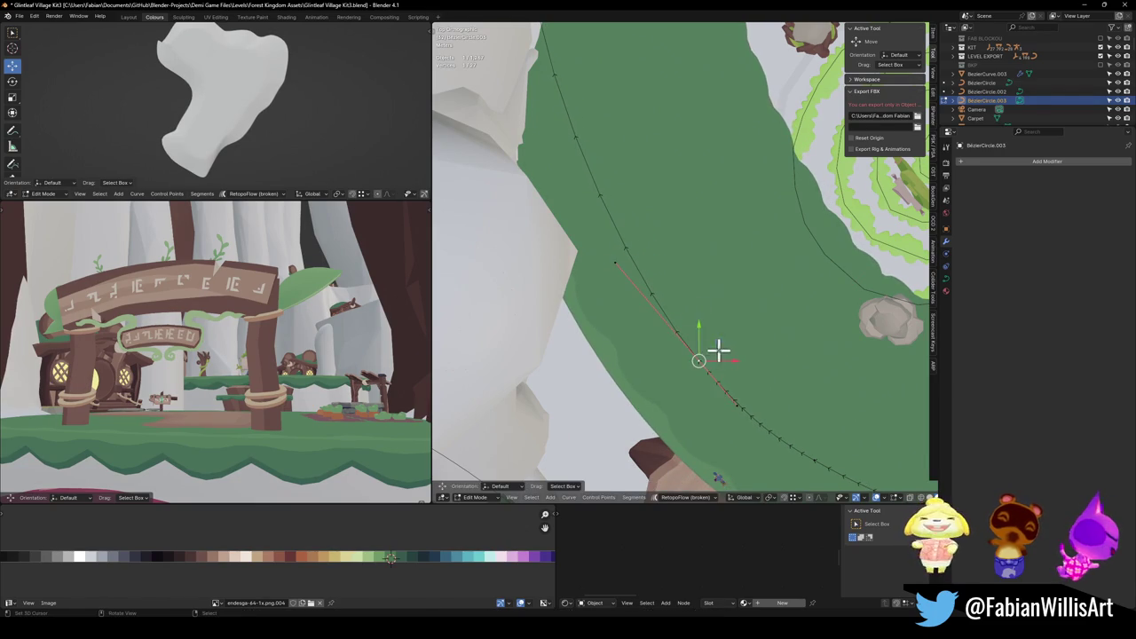
pyautogui.press('g')
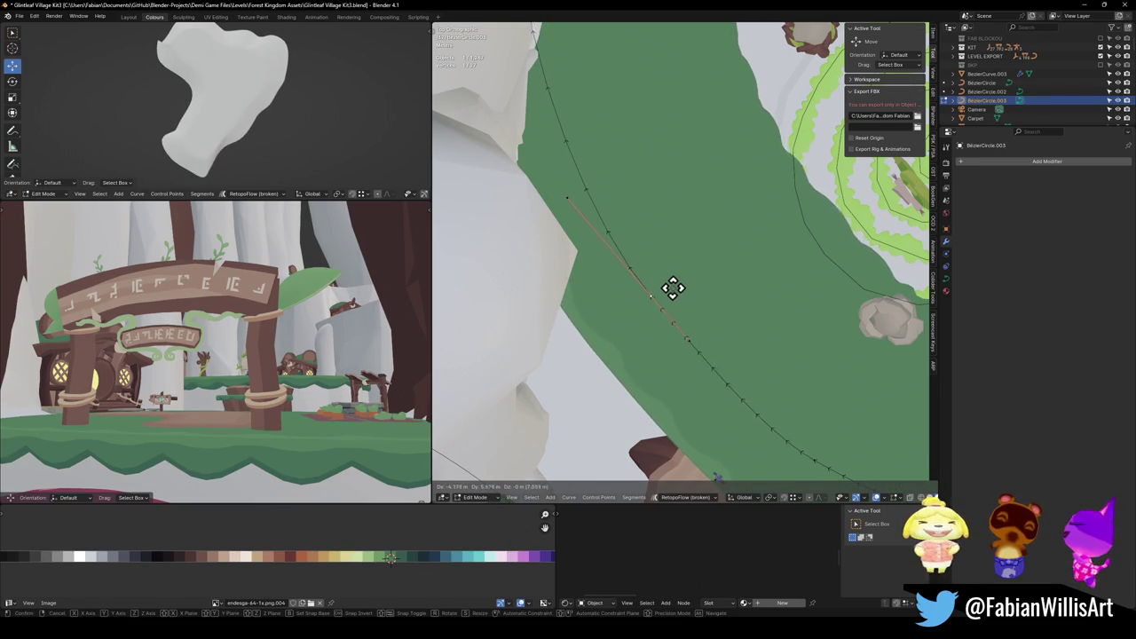
pyautogui.moveTo(678, 299)
pyautogui.mouseDown()
pyautogui.moveTo(675, 278)
pyautogui.moveTo(631, 362)
pyautogui.moveTo(681, 275)
pyautogui.moveTo(688, 229)
pyautogui.moveTo(678, 240)
pyautogui.moveTo(761, 317)
pyautogui.moveTo(736, 286)
pyautogui.moveTo(674, 302)
pyautogui.moveTo(698, 276)
pyautogui.moveTo(632, 320)
pyautogui.mouseUp()
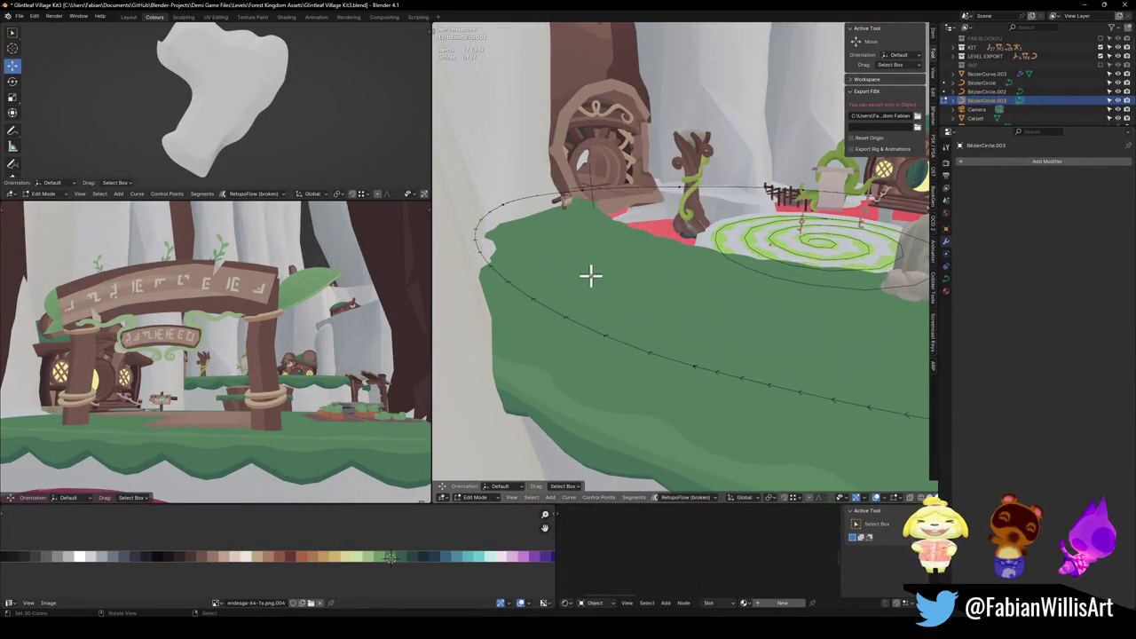
# Slide front points horizontally and rotate a point's handles around Z to match the rim.
pyautogui.moveTo(579, 279); pyautogui.dragTo(692, 299)
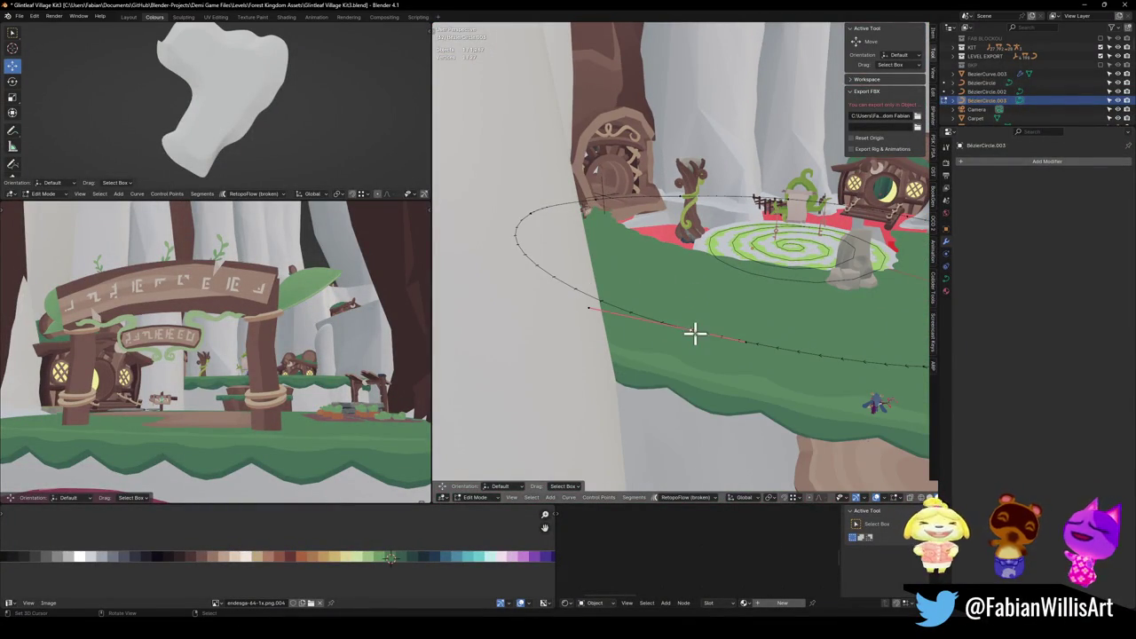
pyautogui.press('g')
pyautogui.hotkey('shift', 'z')
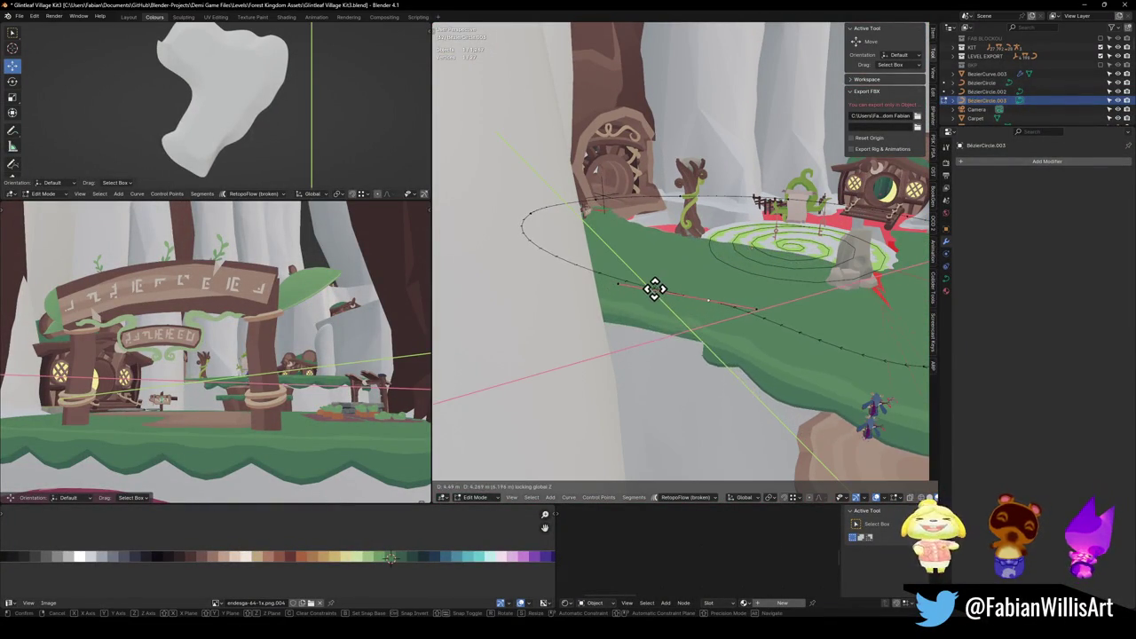
pyautogui.click(728, 305)
pyautogui.moveTo(728, 304); pyautogui.dragTo(728, 317)
pyautogui.press('r')
pyautogui.press('z')
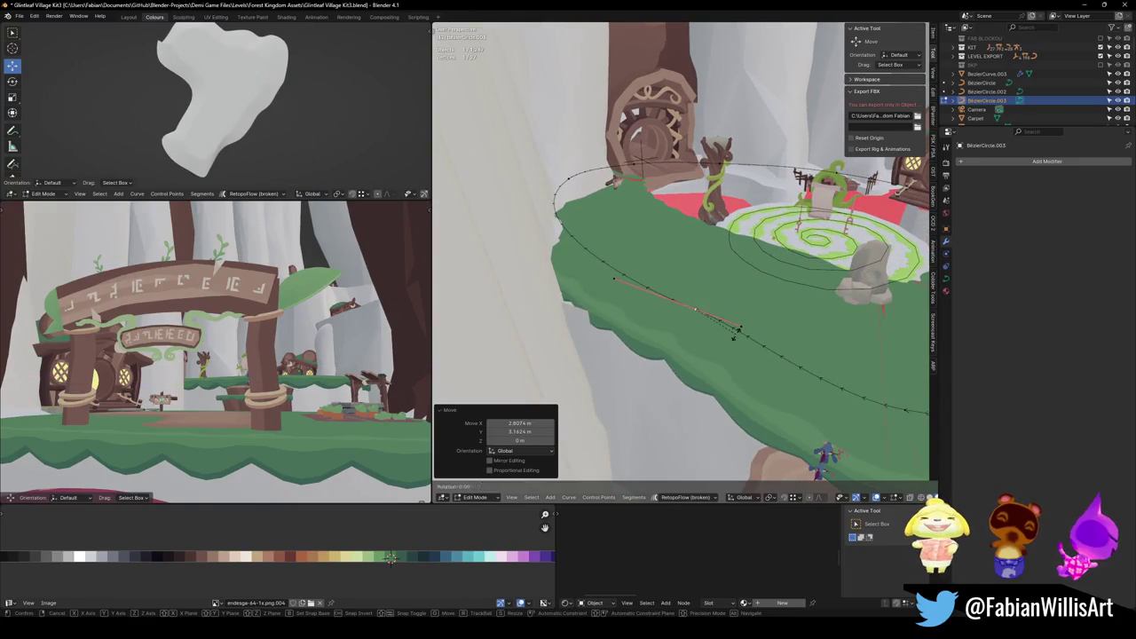
pyautogui.click(733, 327)
pyautogui.click(598, 276)
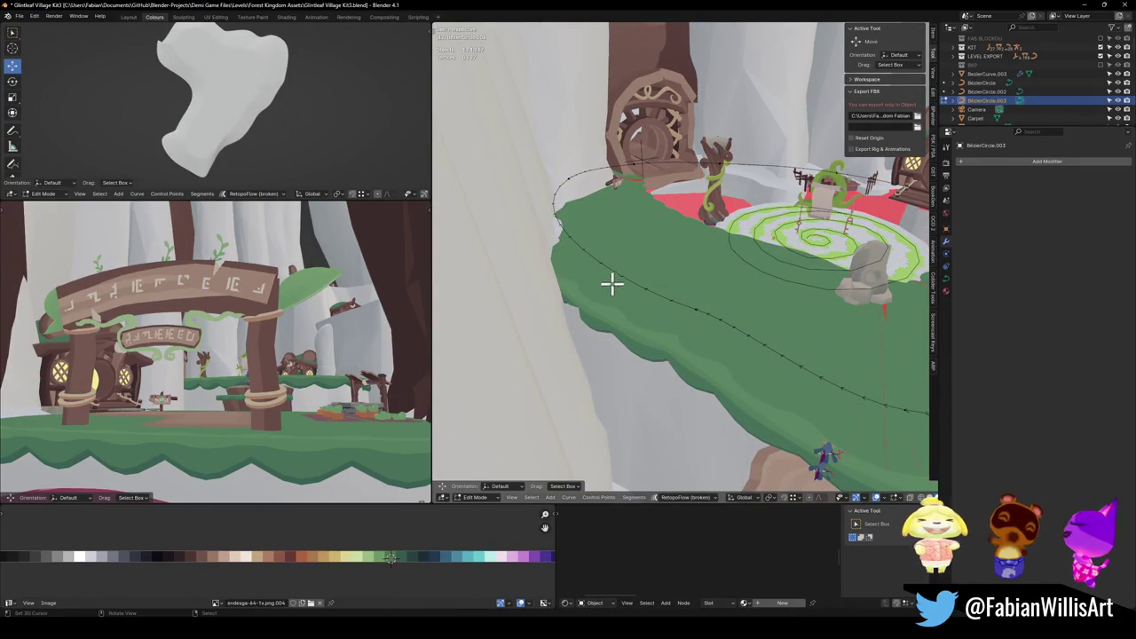
pyautogui.press('g')
pyautogui.hotkey('shift', 'z')
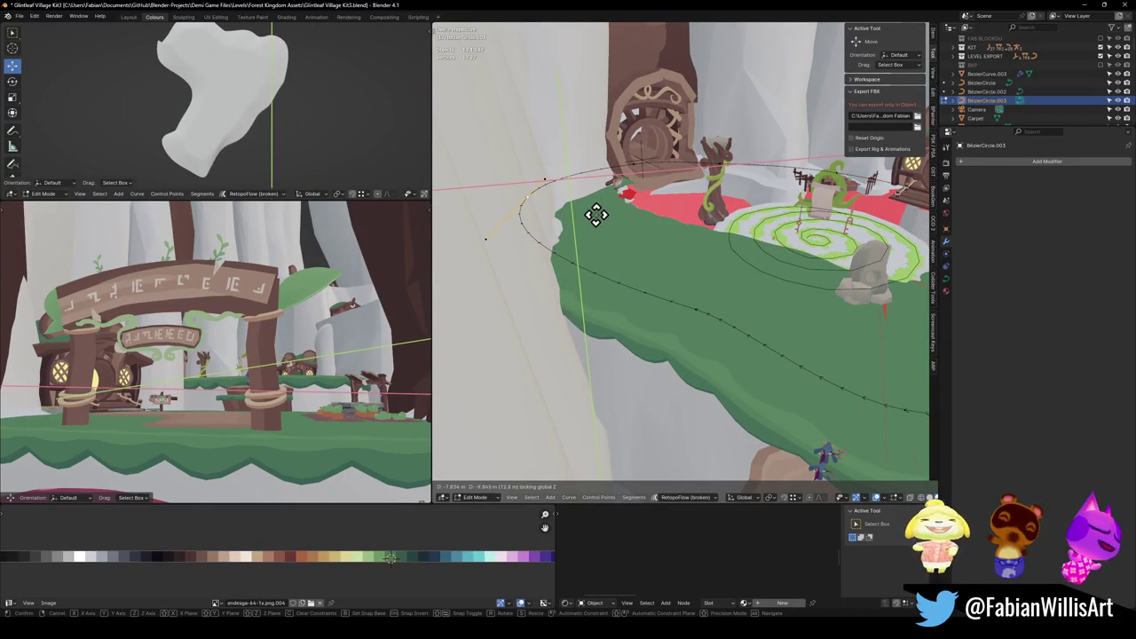
pyautogui.click(597, 213)
# Move another front point horizontally, shrink the selected points' radius, and nudge them.
pyautogui.moveTo(779, 329); pyautogui.dragTo(732, 315)
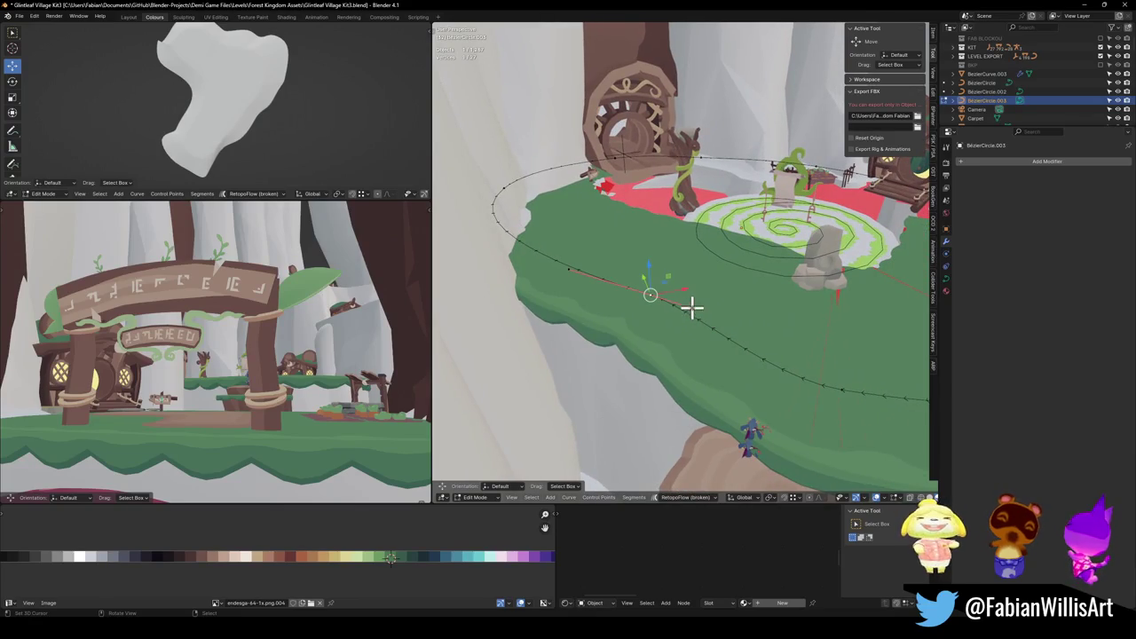
pyautogui.press('g')
pyautogui.hotkey('shift', 'z')
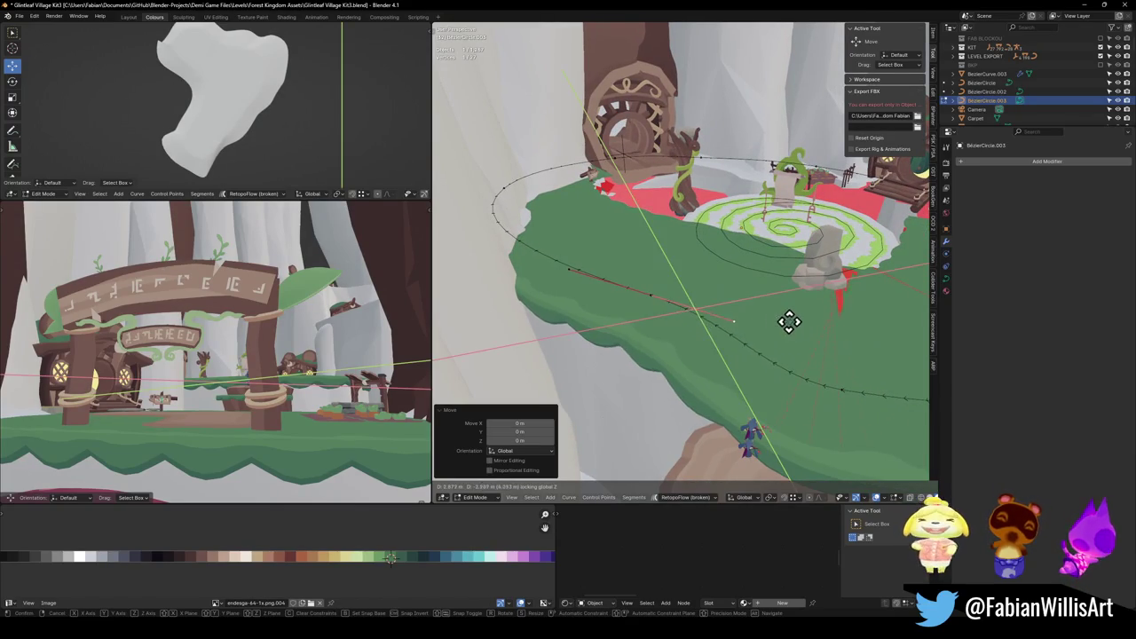
pyautogui.click(832, 320)
pyautogui.moveTo(829, 319)
pyautogui.mouseDown()
pyautogui.moveTo(850, 332)
pyautogui.moveTo(730, 327)
pyautogui.mouseUp()
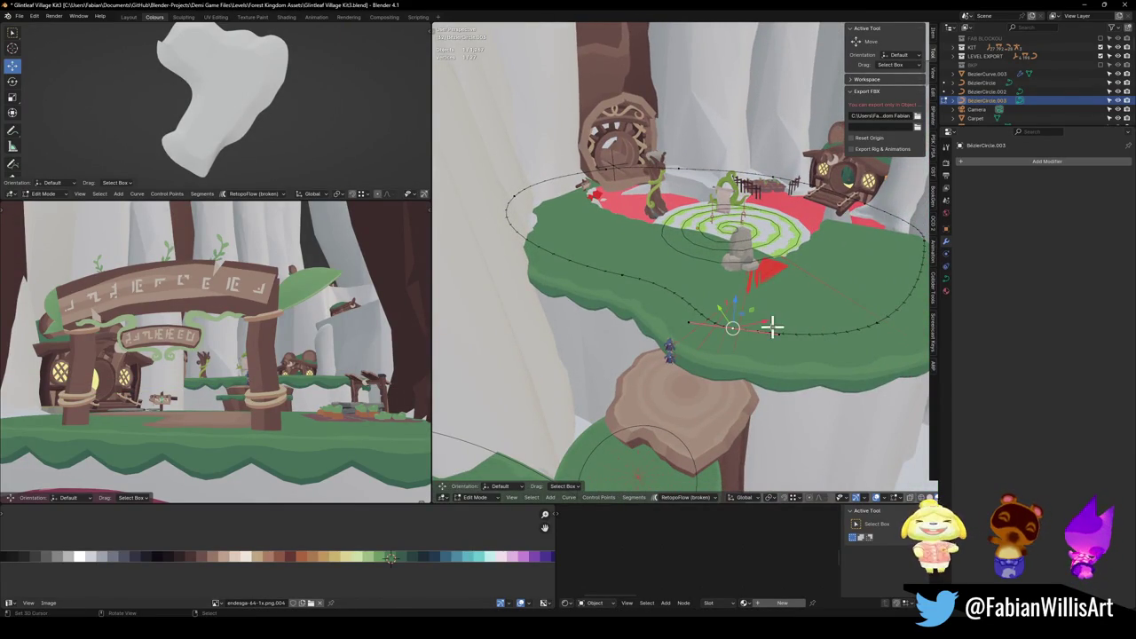
pyautogui.hotkey('alt', 's')
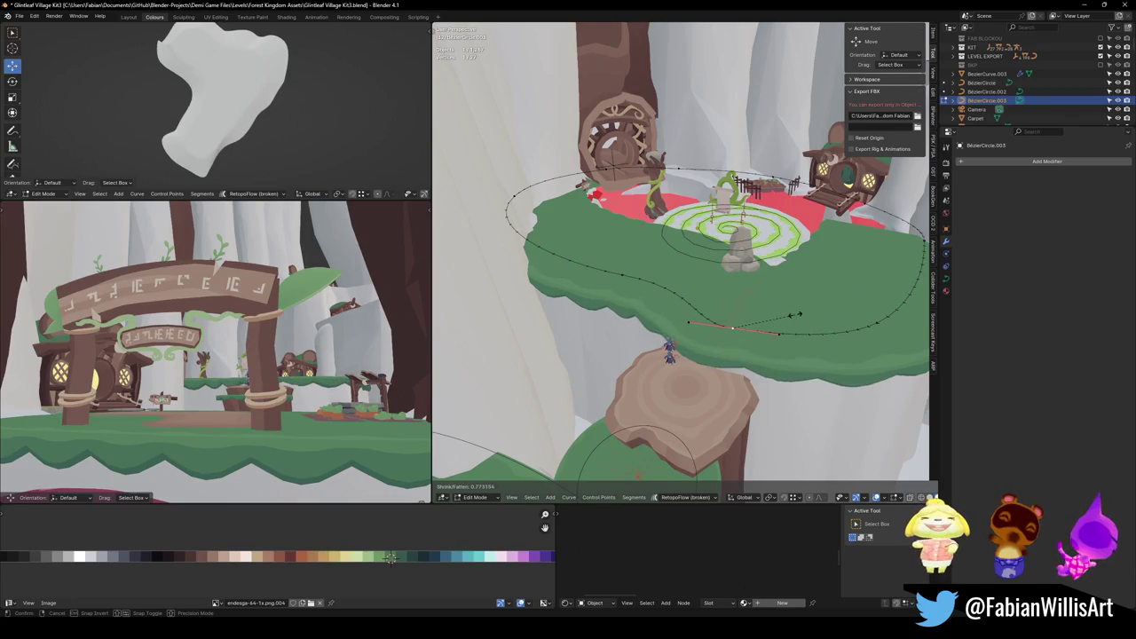
pyautogui.click(776, 326)
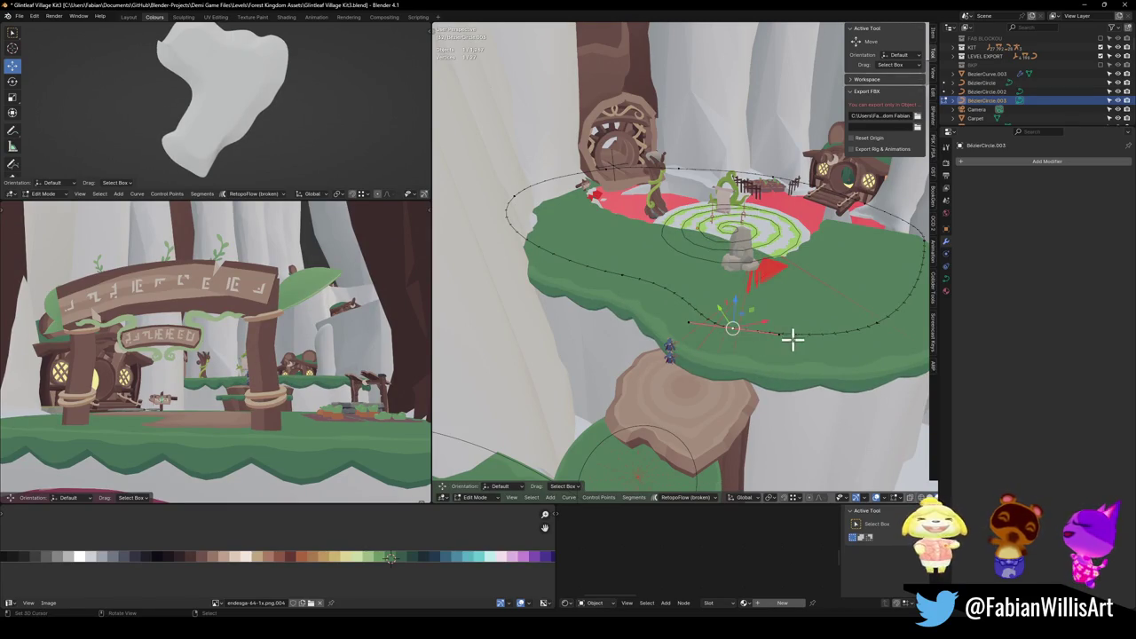
pyautogui.press('g')
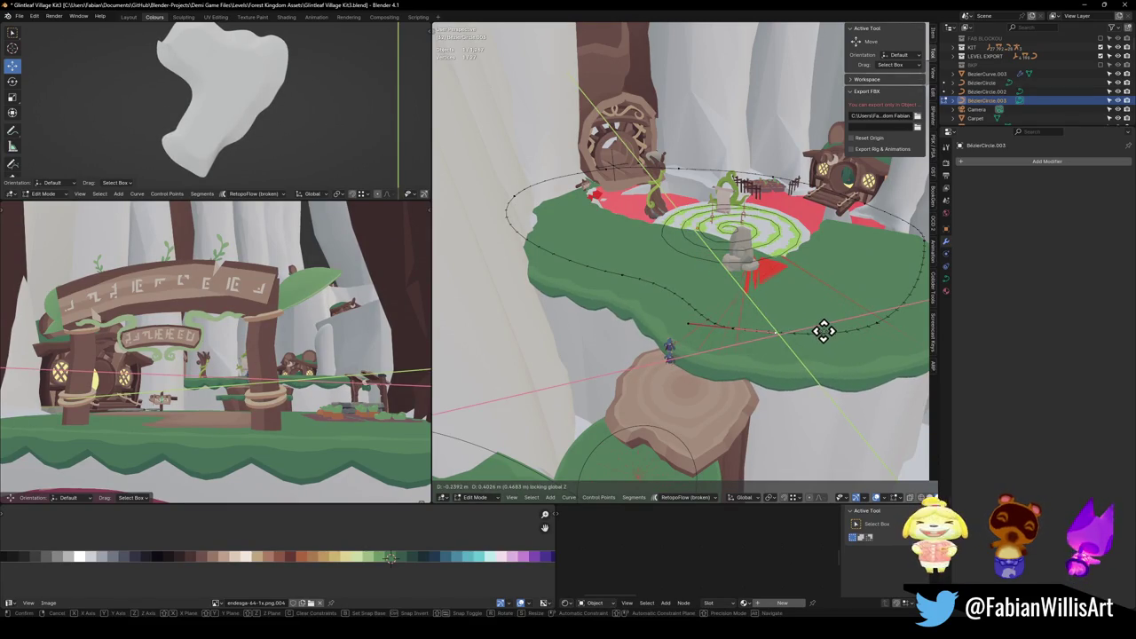
pyautogui.click(823, 331)
# Move the front points horizontally by 3.2312 m X and -1.8924 m Y onto the front rim.
pyautogui.moveTo(824, 331)
pyautogui.mouseDown()
pyautogui.moveTo(746, 299)
pyautogui.moveTo(665, 300)
pyautogui.moveTo(647, 328)
pyautogui.moveTo(657, 346)
pyautogui.mouseUp()
pyautogui.press('g')
pyautogui.hotkey('shift', 'z')
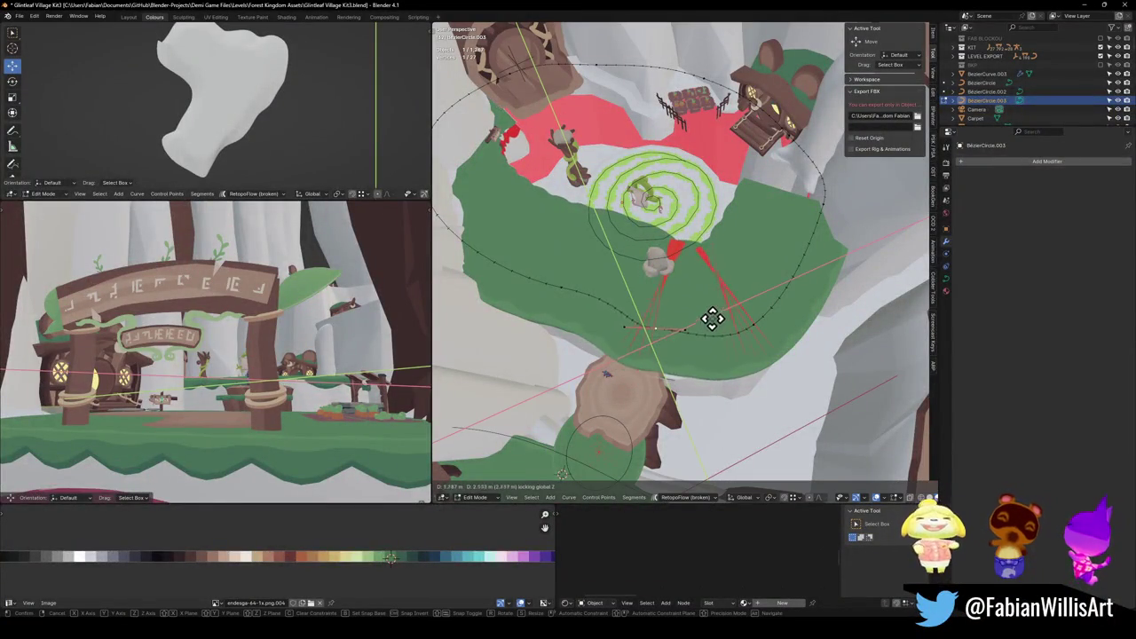
pyautogui.click(728, 336)
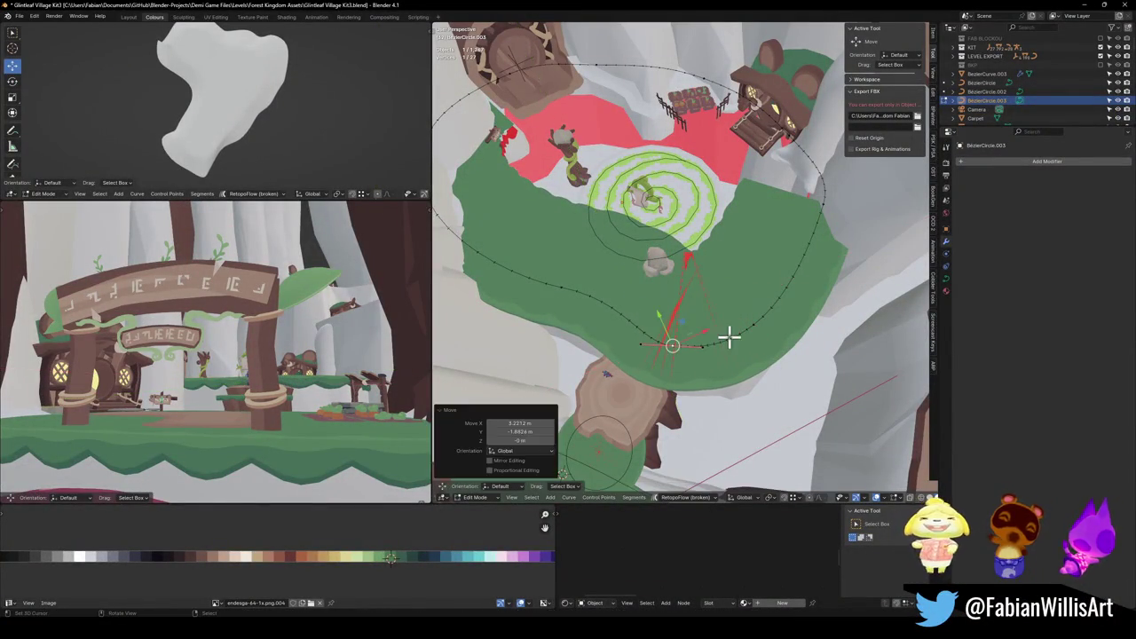